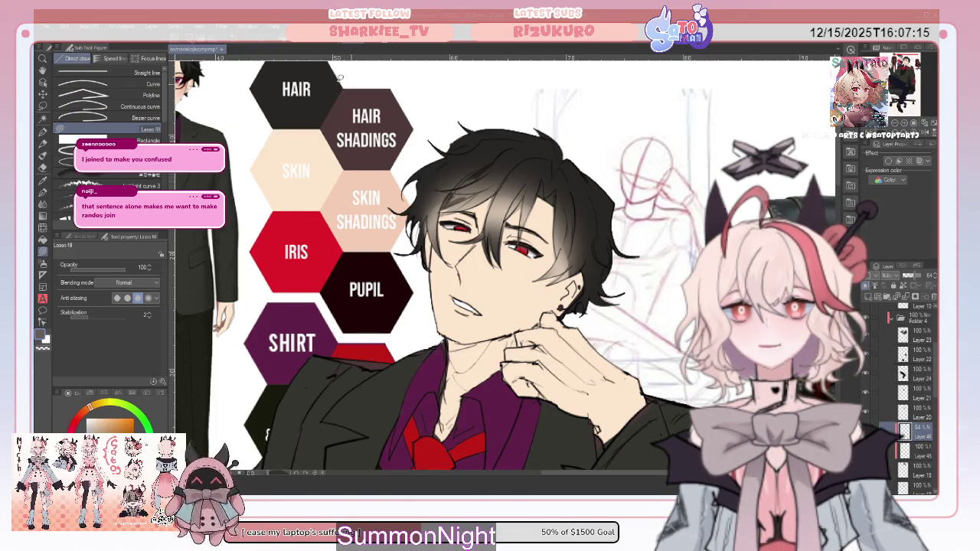
- Try the eyedropper, gradient and eraser tools while switching between Layer 45 and the 64% layer
left_click(43, 181)
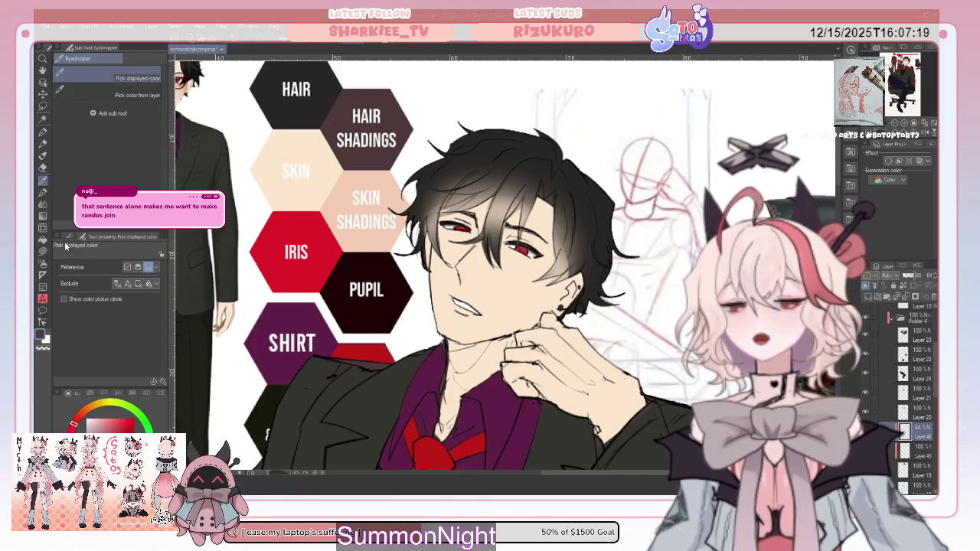
left_click(43, 215)
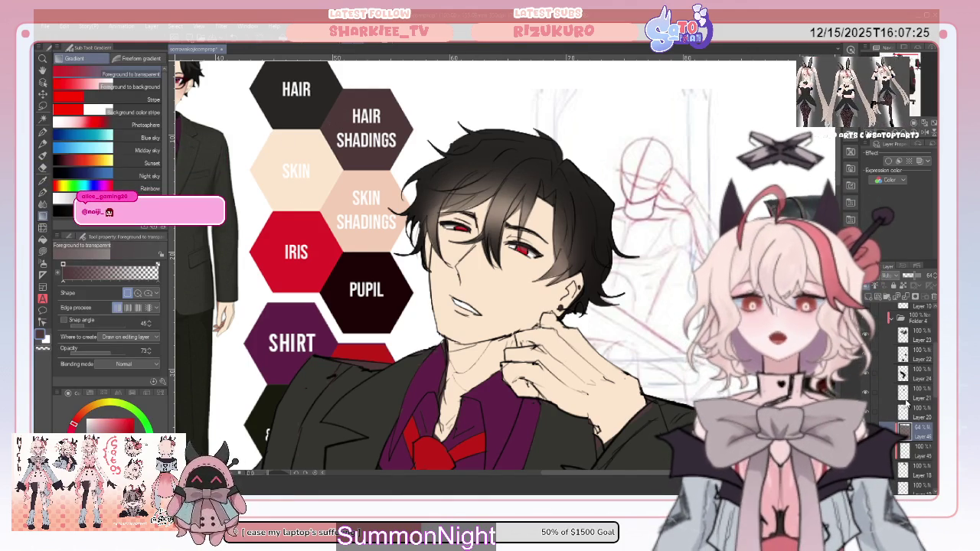
left_click(926, 452)
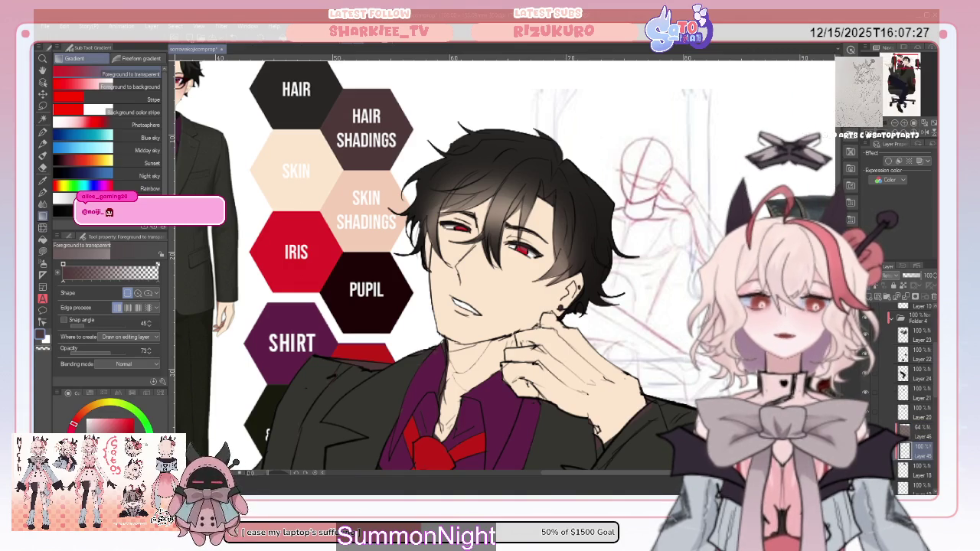
left_click(43, 167)
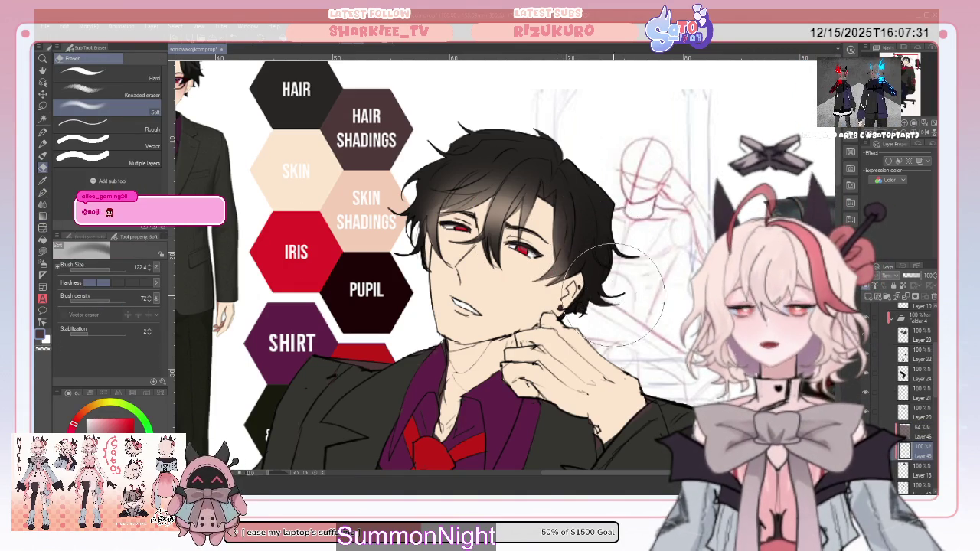
left_click(922, 426)
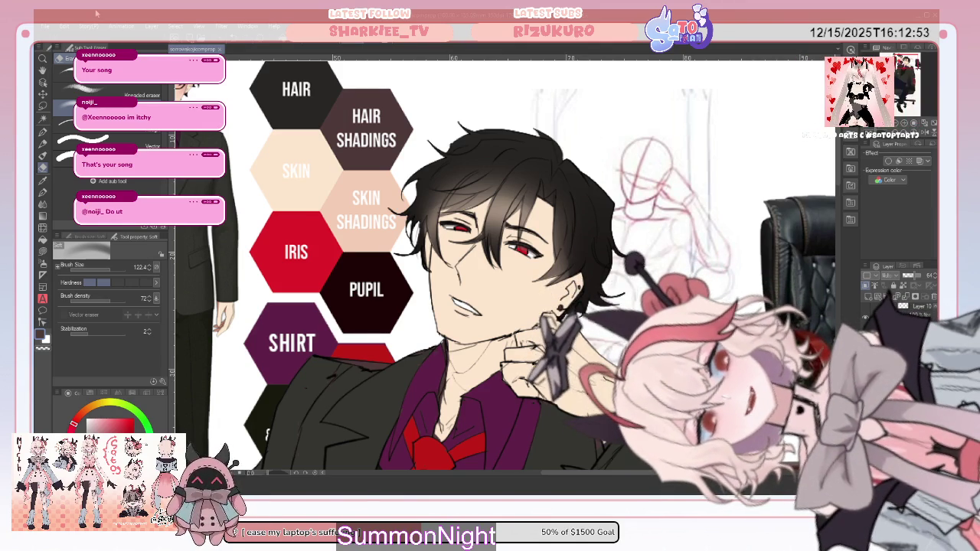
- On the full-opacity Normal layer, lasso-fill four dark shading shapes along the hair top
left_click(868, 297)
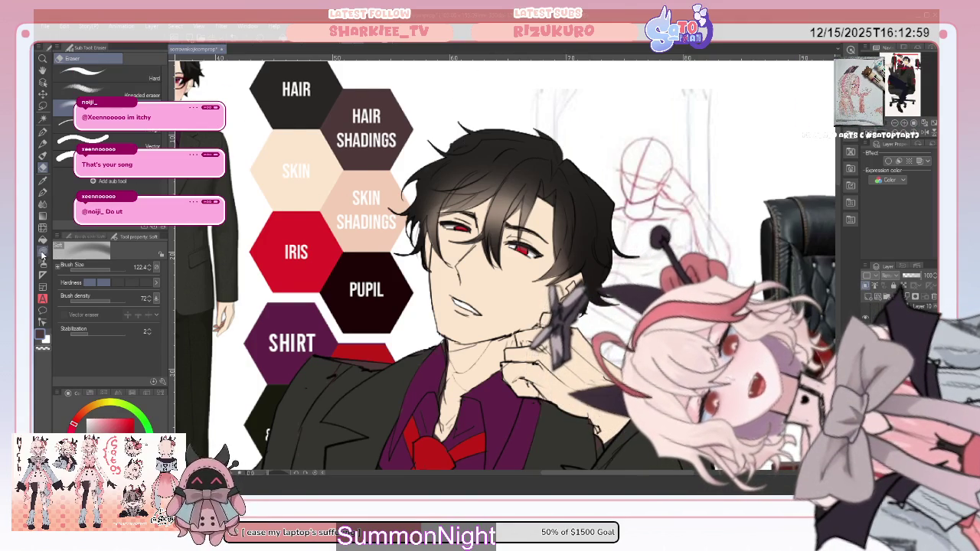
left_click(44, 251)
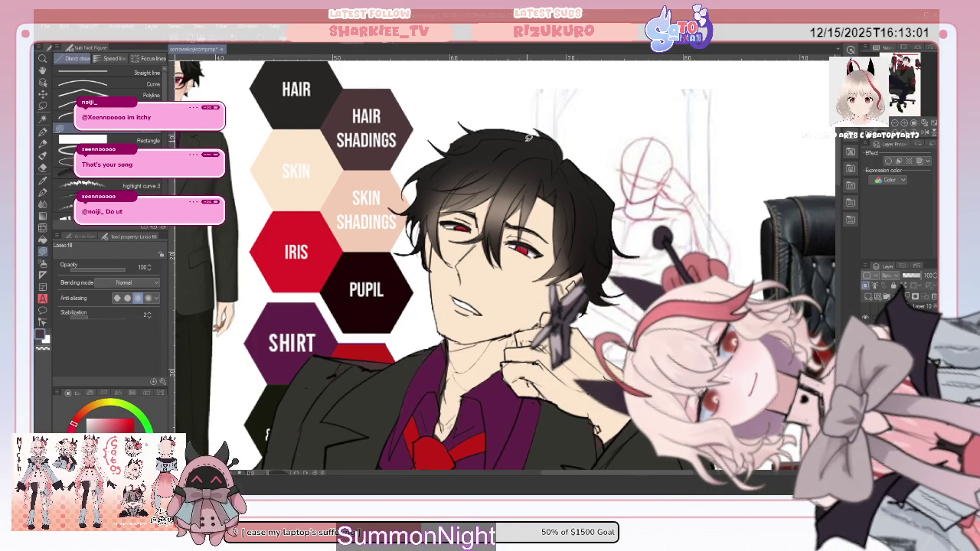
left_click_drag(487, 142, 480, 140)
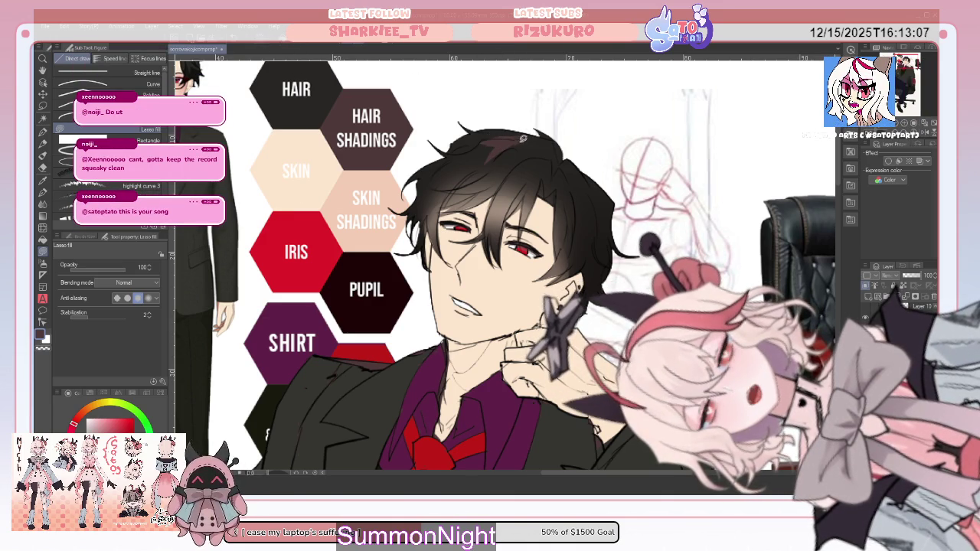
mouse_move(529, 139)
left_mouse_down()
mouse_move(493, 155)
mouse_move(528, 134)
mouse_move(498, 167)
left_mouse_up()
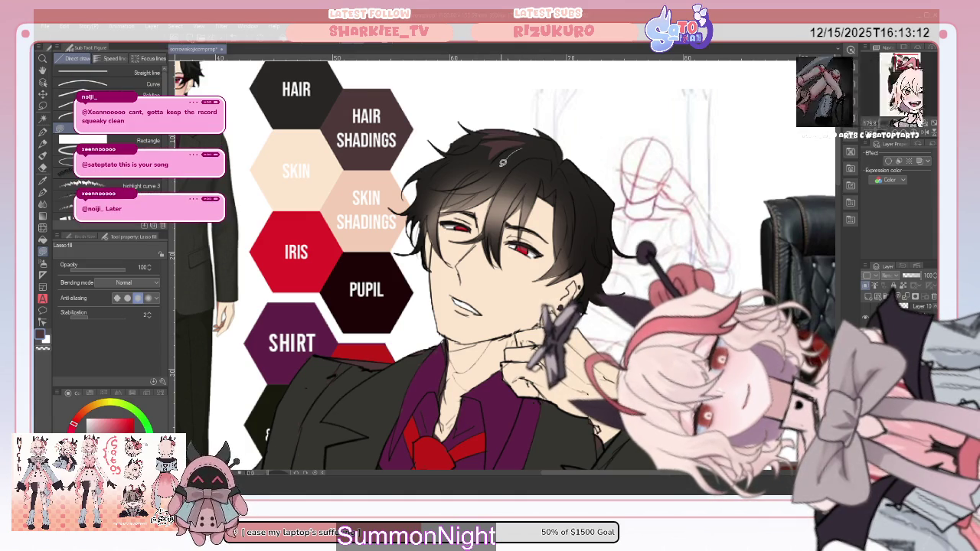
left_click_drag(538, 157, 570, 203)
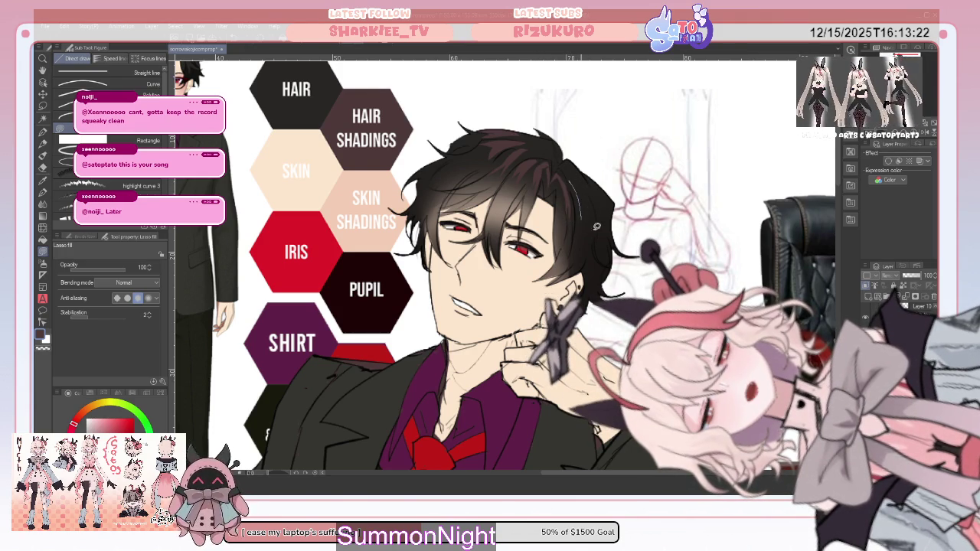
left_click_drag(600, 190, 597, 189)
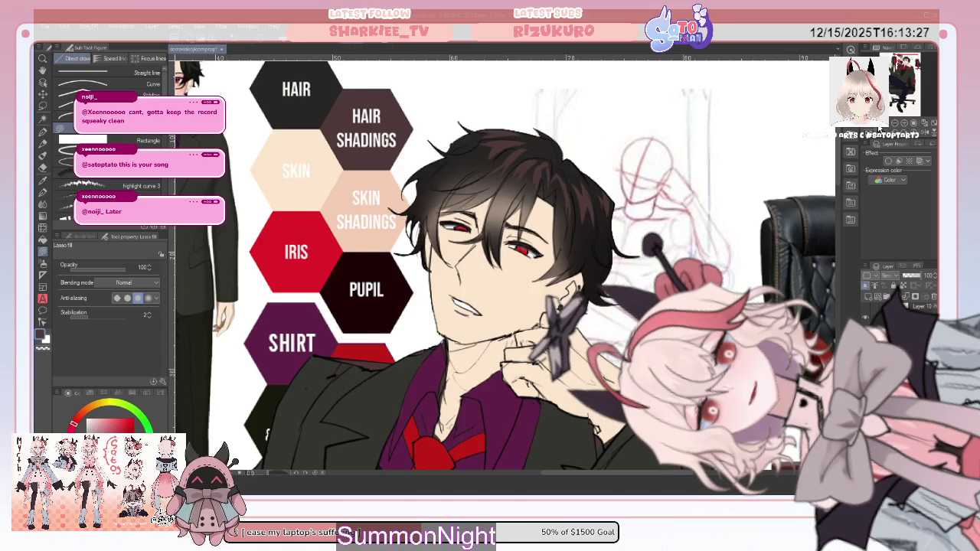
key("ctrl+minus")
key("ctrl+plus")
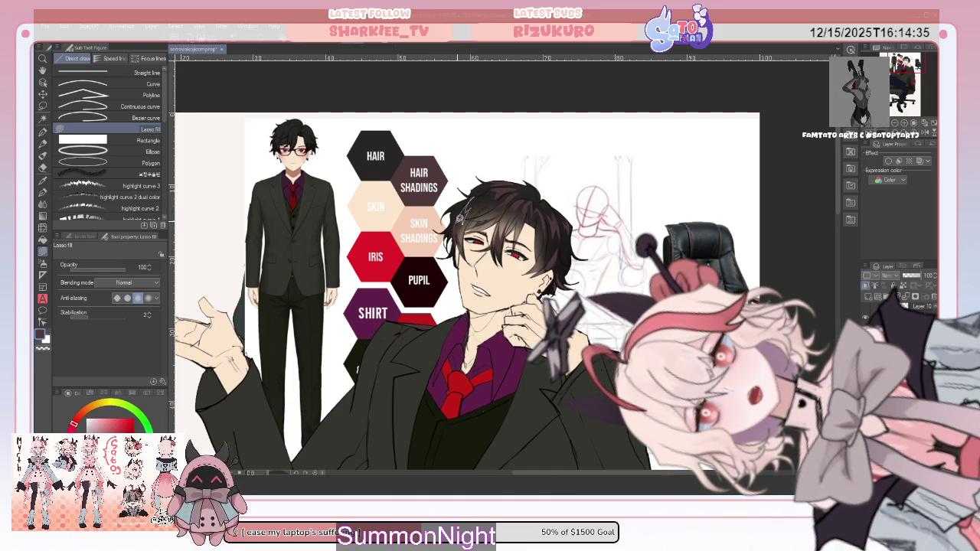
- Select a layer, sample a peach skin tone with the eyedropper, then choose Lasso fill
scroll(556, 373, "down", 3)
scroll(582, 209, "up", 1)
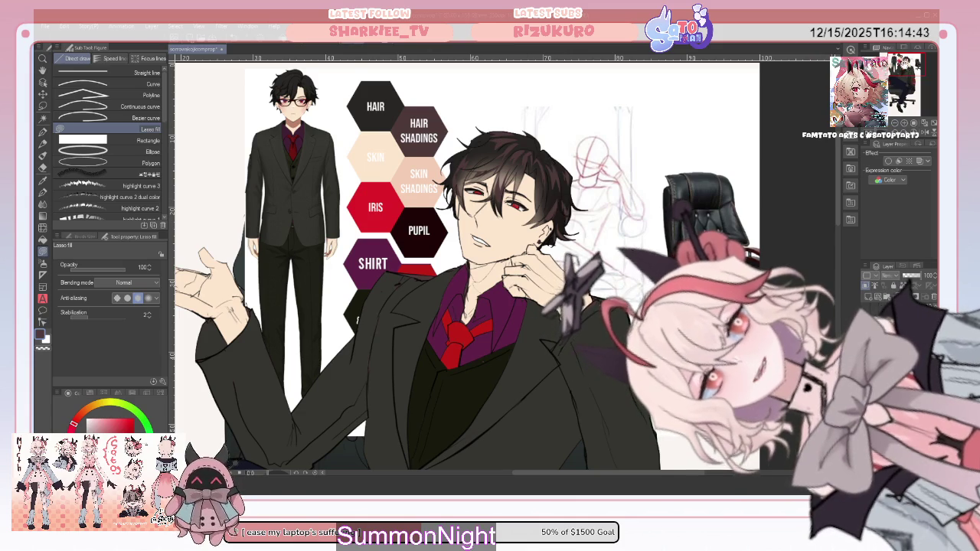
scroll(464, 268, "down", 1)
scroll(464, 268, "up", 2)
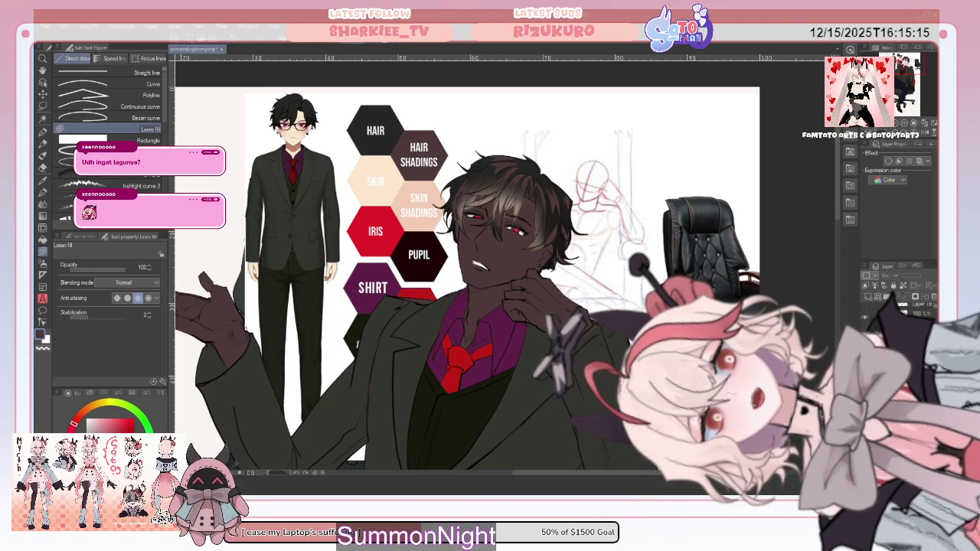
left_click(865, 286)
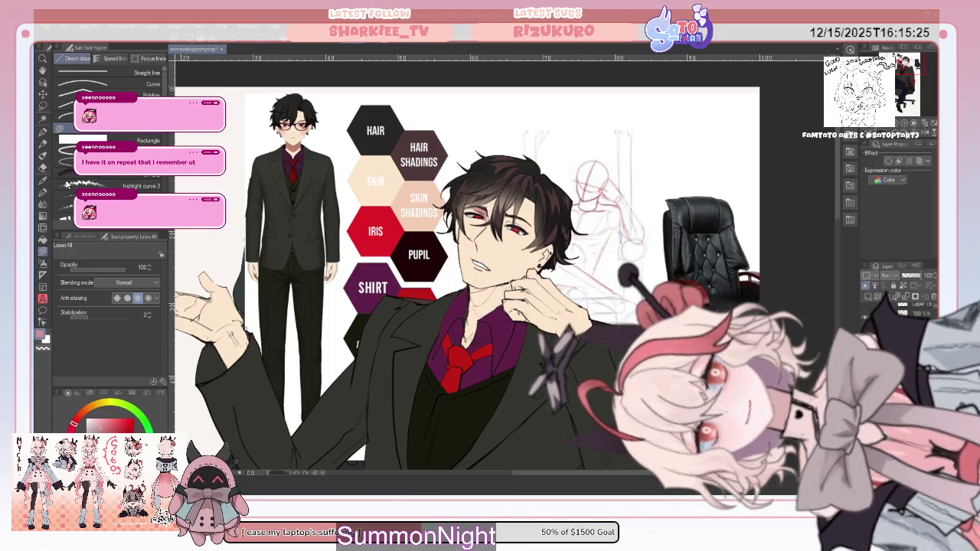
key("i")
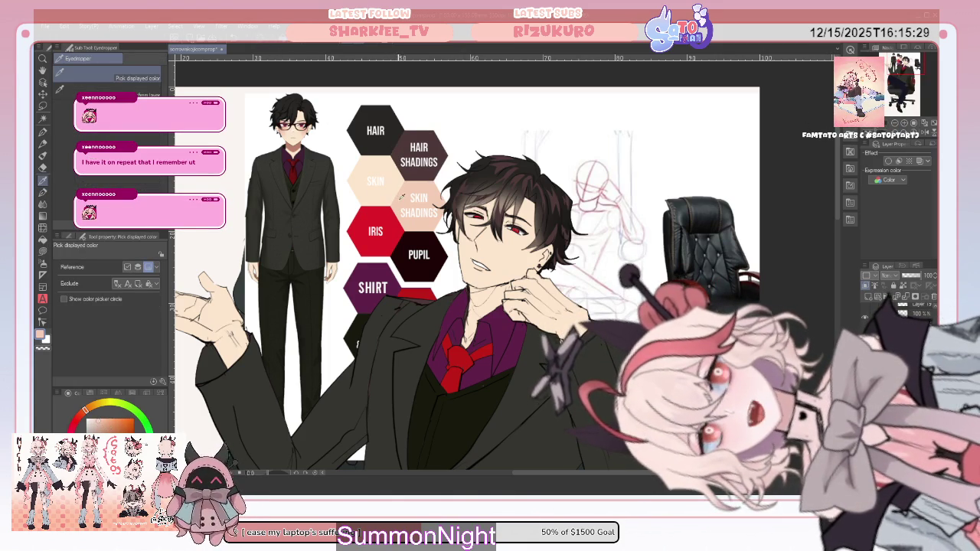
left_click(44, 252)
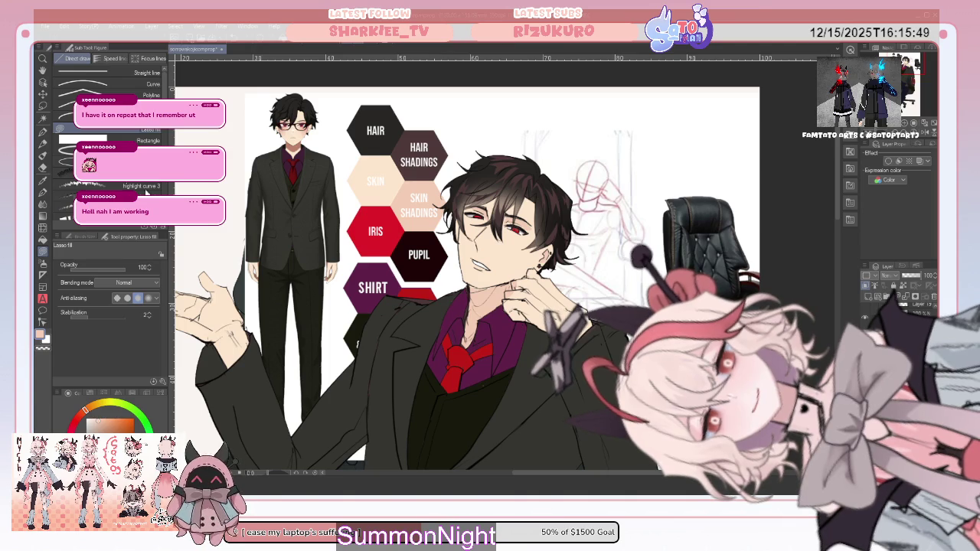
- Try the Hard eraser, then return to Lasso fill and outline the red tie area
key("e")
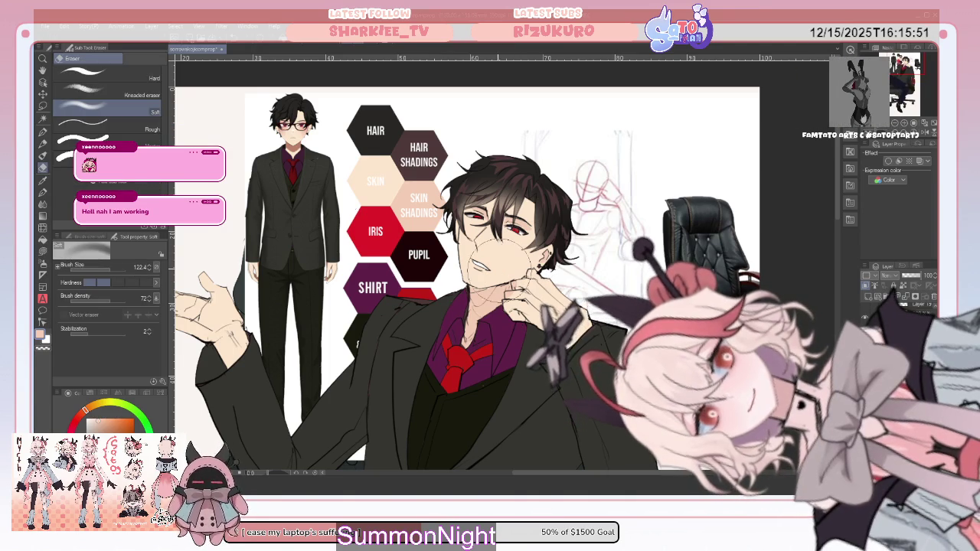
left_click(149, 80)
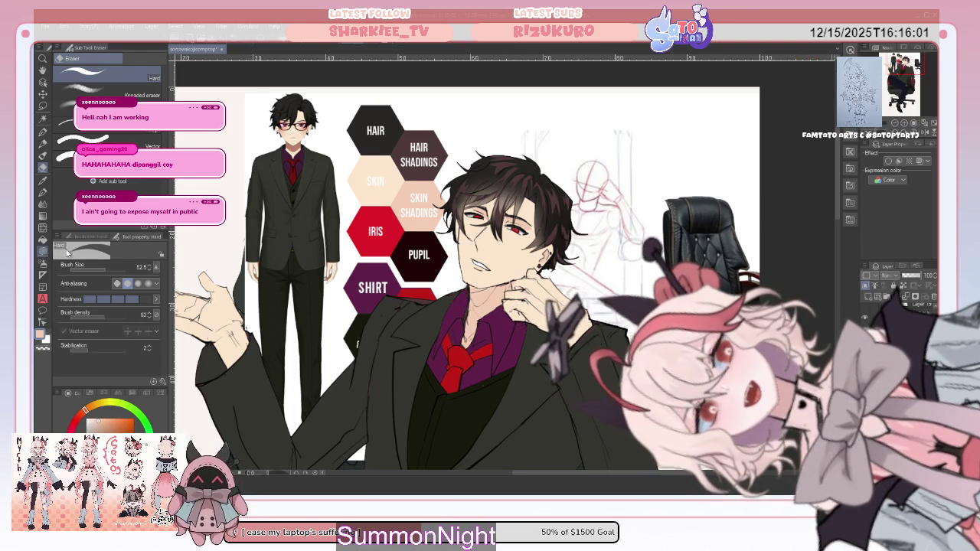
key("u")
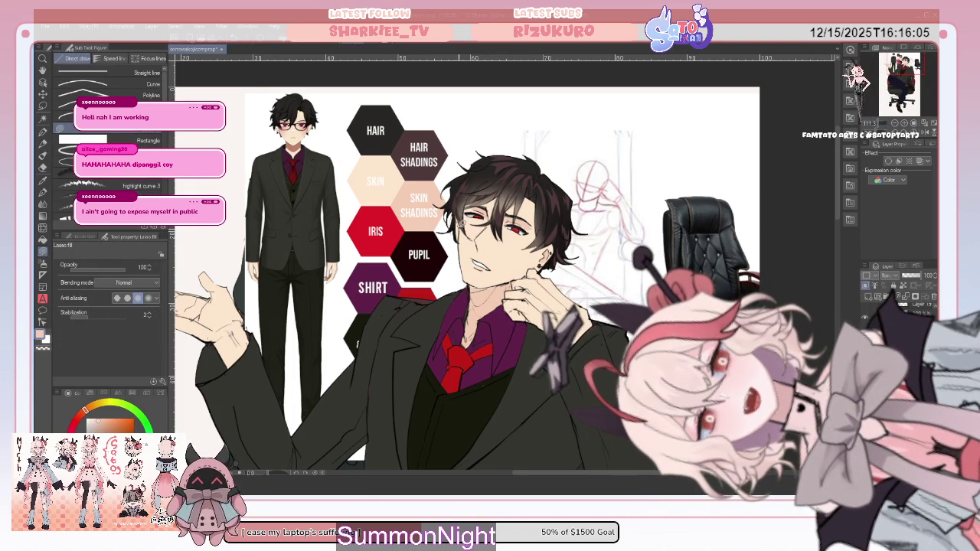
left_click_drag(468, 320, 511, 333)
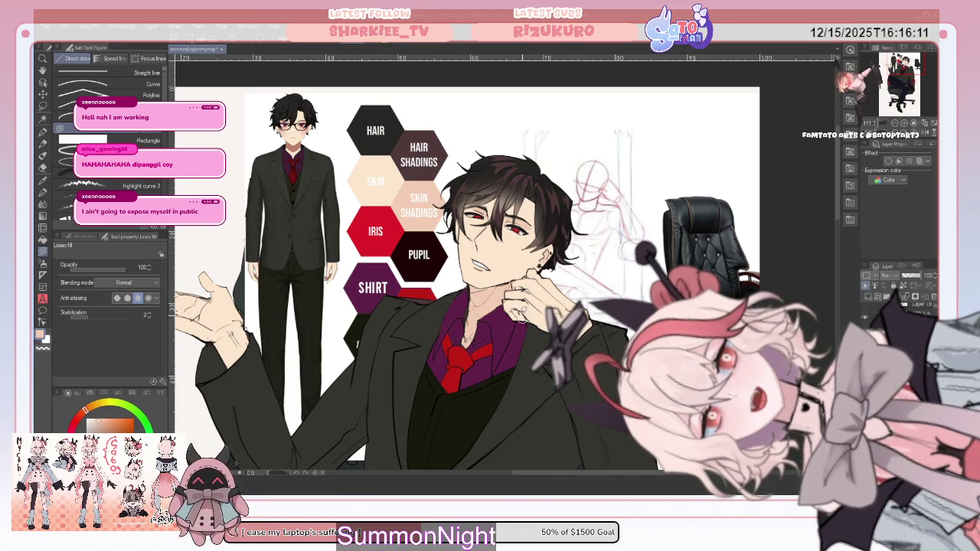
- Pan the canvas to centre the man's face, raised hand and tie, then select Gradient
mouse_move(524, 317)
left_mouse_down()
mouse_move(549, 276)
mouse_move(642, 284)
left_mouse_up()
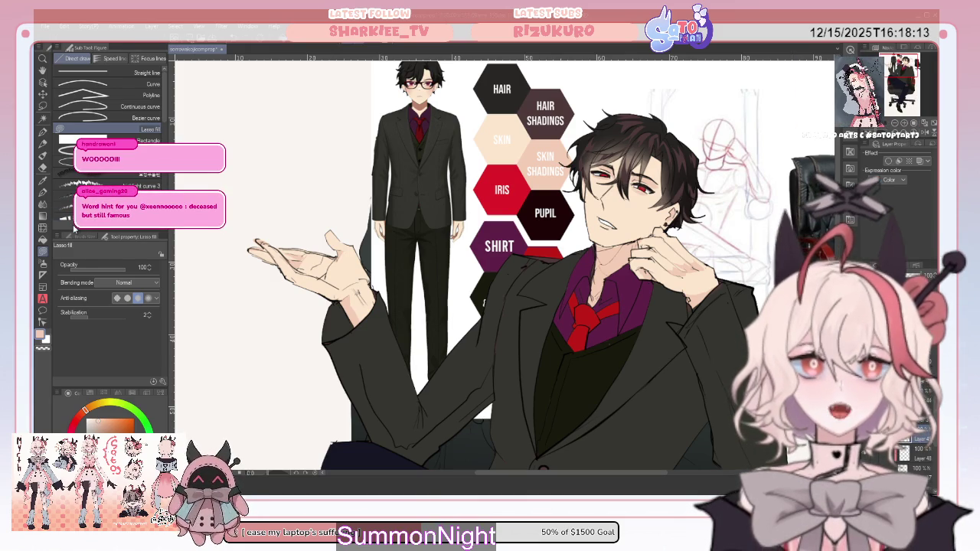
key("g")
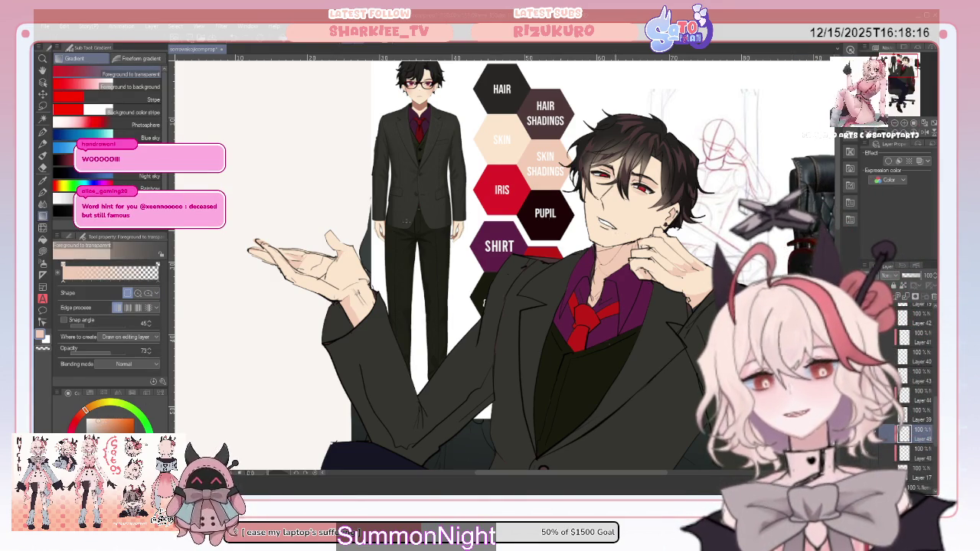
- Sample a colour from the portrait with the eyedropper and go back to Lasso fill
left_click(43, 203)
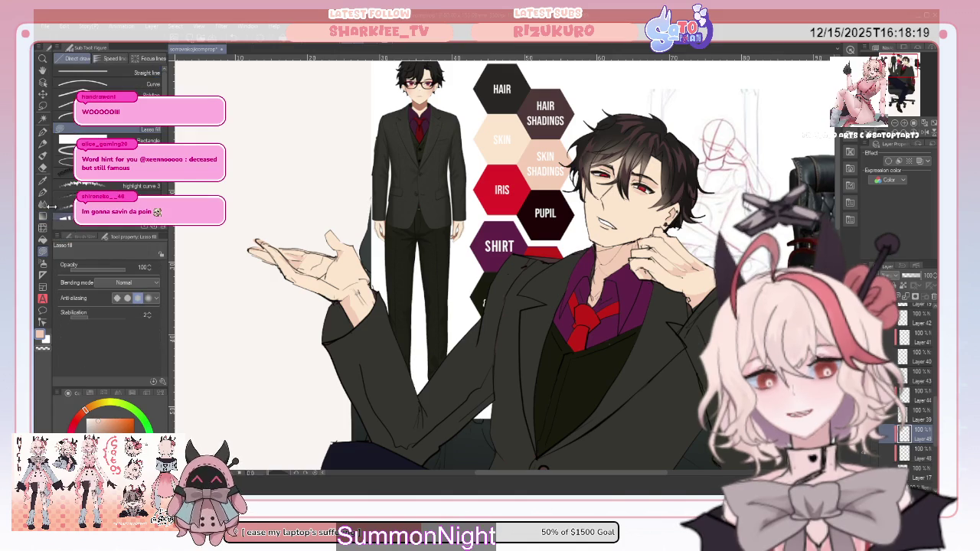
key("i")
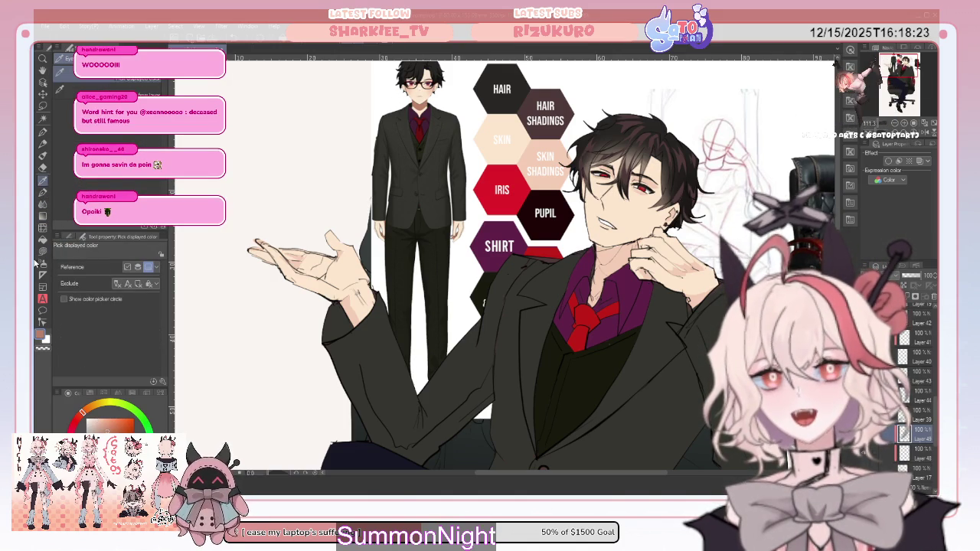
key("u")
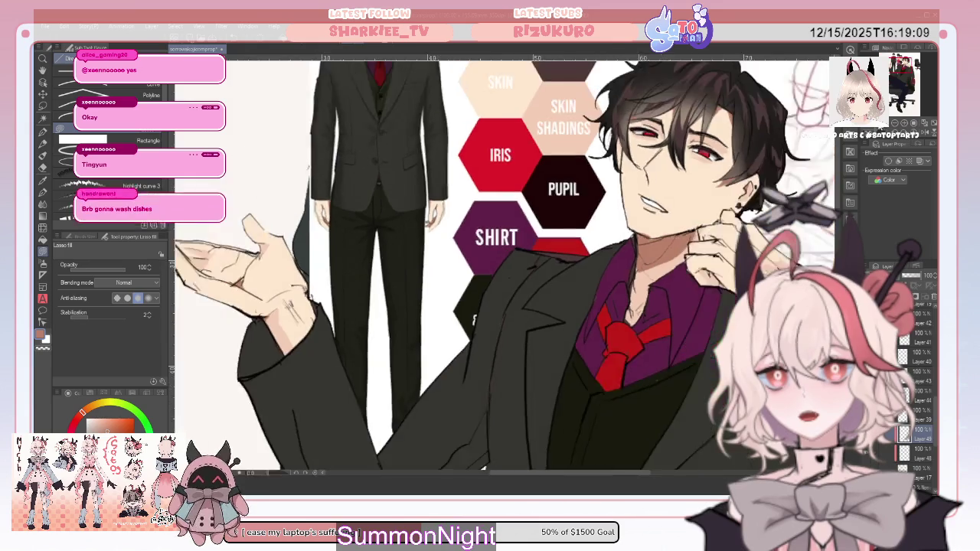
- Scroll to the lower part of the illustration, then confirm a new blank Illustration canvas
scroll(518, 295, "down", 3)
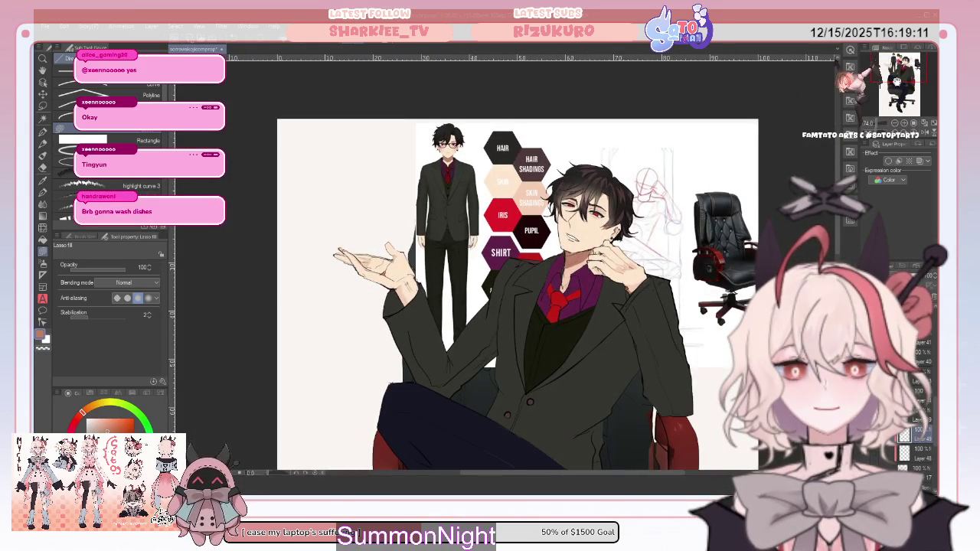
left_click_drag(898, 72, 900, 84)
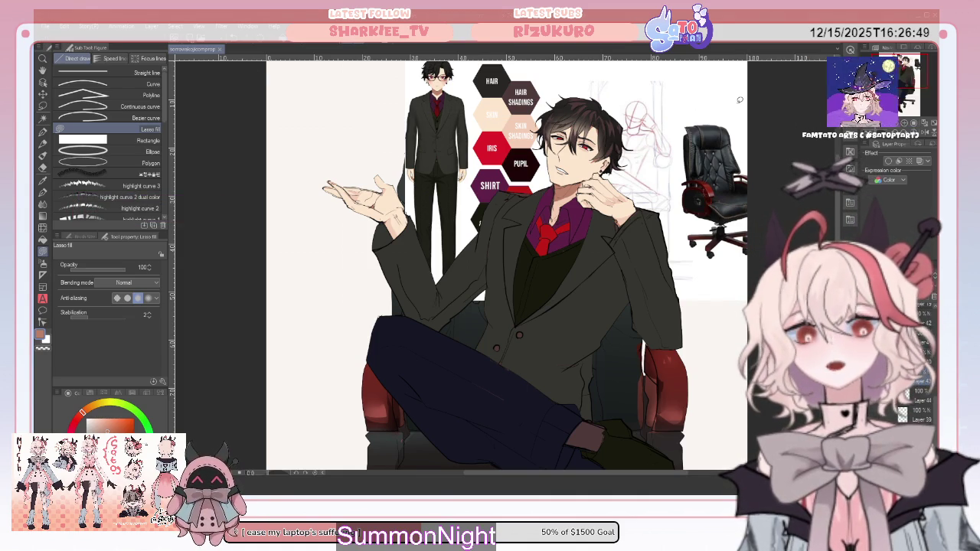
key("Return")
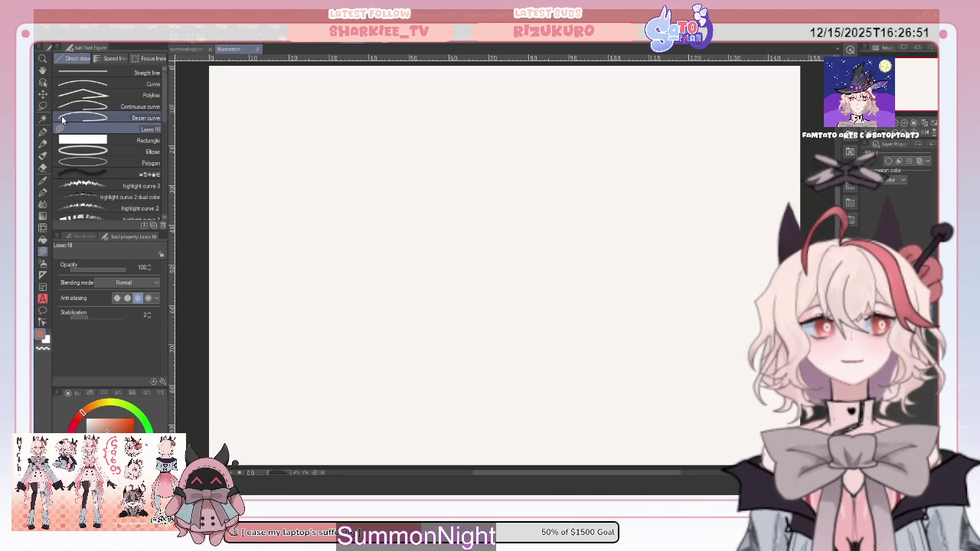
- With the Pen, rough in the cat's body curve, front paws and raised hindquarters
key("p")
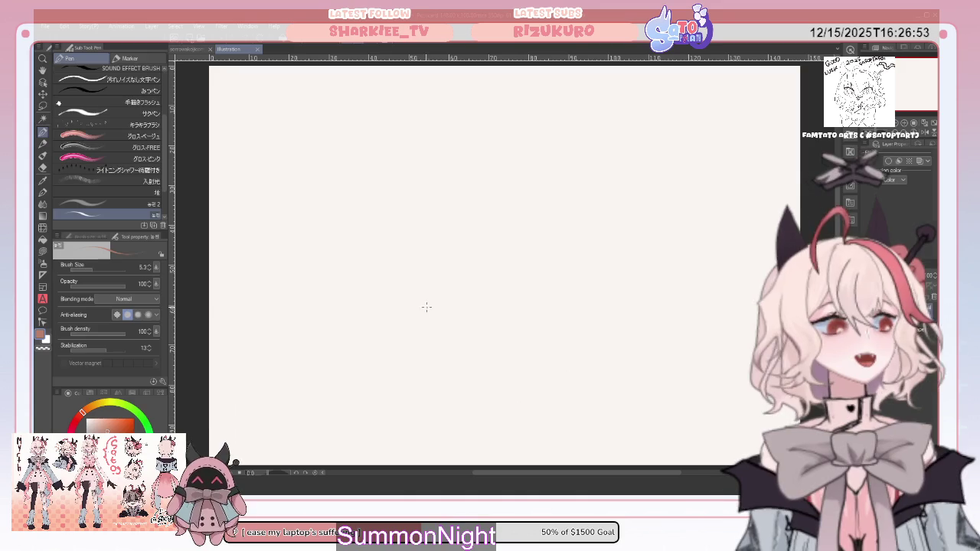
left_click_drag(427, 294, 619, 216)
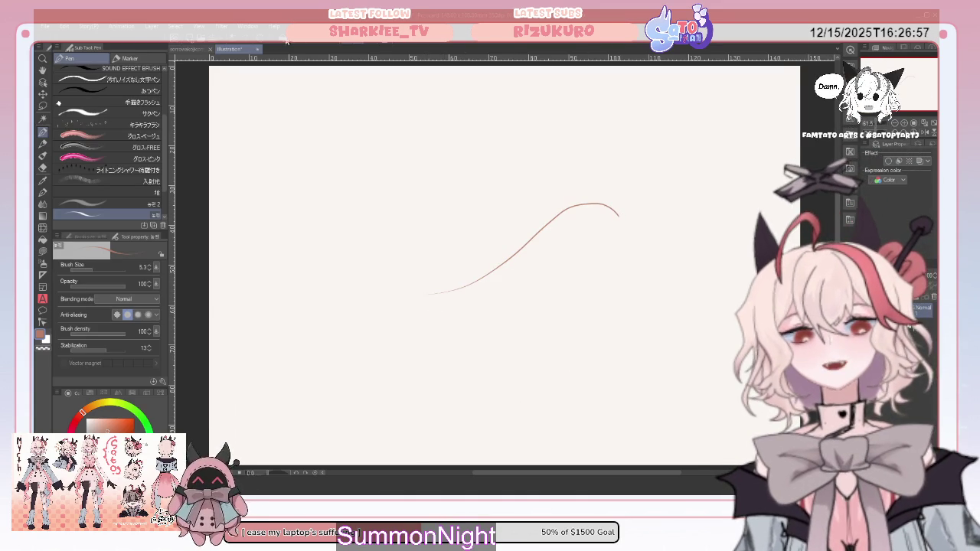
key("ctrl+z")
mouse_move(415, 298)
left_mouse_down()
mouse_move(553, 225)
mouse_move(613, 218)
mouse_move(631, 264)
mouse_move(613, 317)
left_mouse_up()
mouse_move(412, 246)
left_mouse_down()
mouse_move(429, 299)
mouse_move(441, 262)
left_mouse_up()
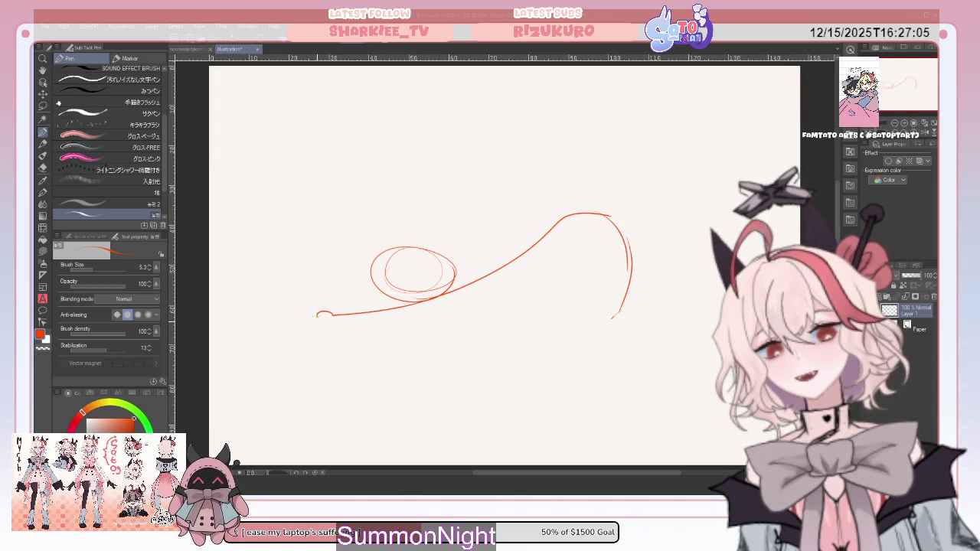
mouse_move(392, 302)
left_mouse_down()
mouse_move(294, 299)
mouse_move(341, 322)
left_mouse_up()
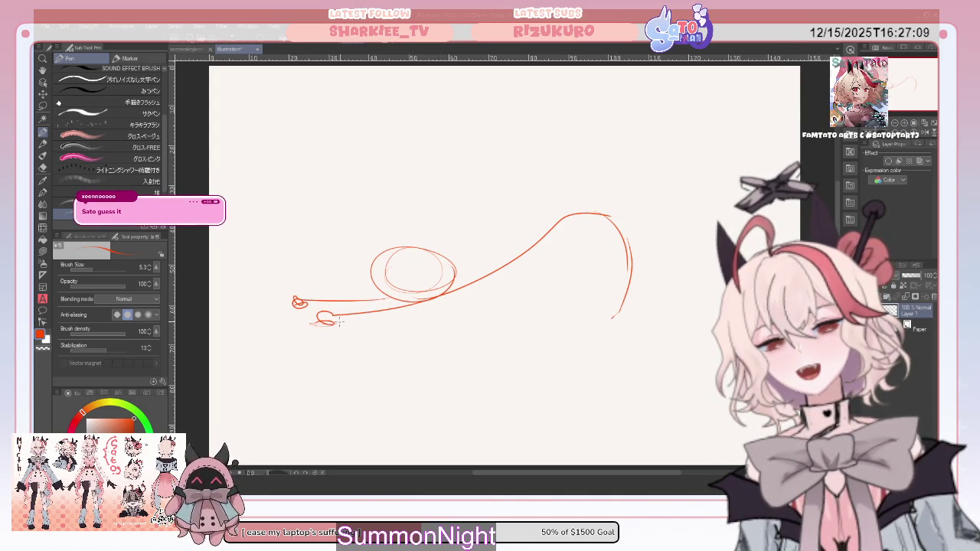
mouse_move(545, 257)
left_mouse_down()
mouse_move(570, 234)
mouse_move(578, 263)
mouse_move(548, 317)
left_mouse_up()
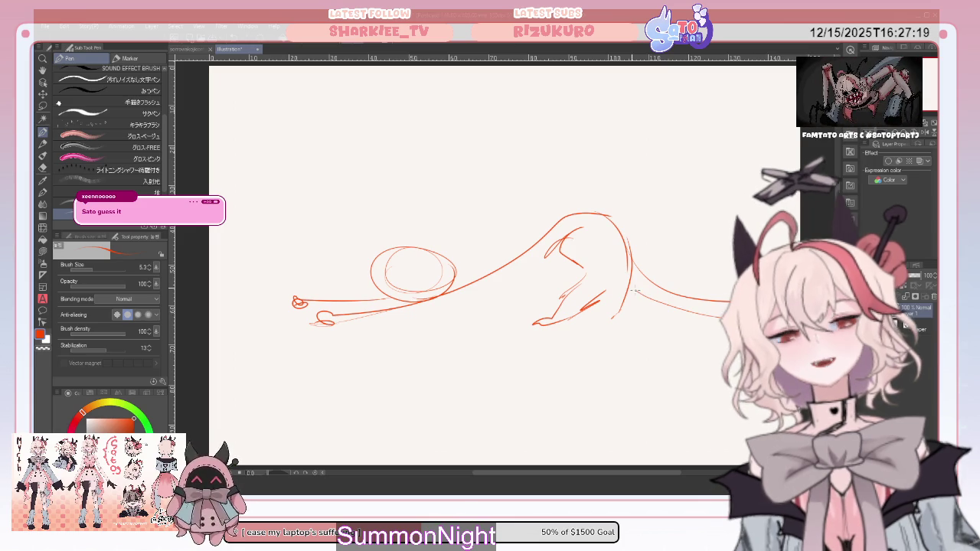
left_click_drag(606, 291, 597, 301)
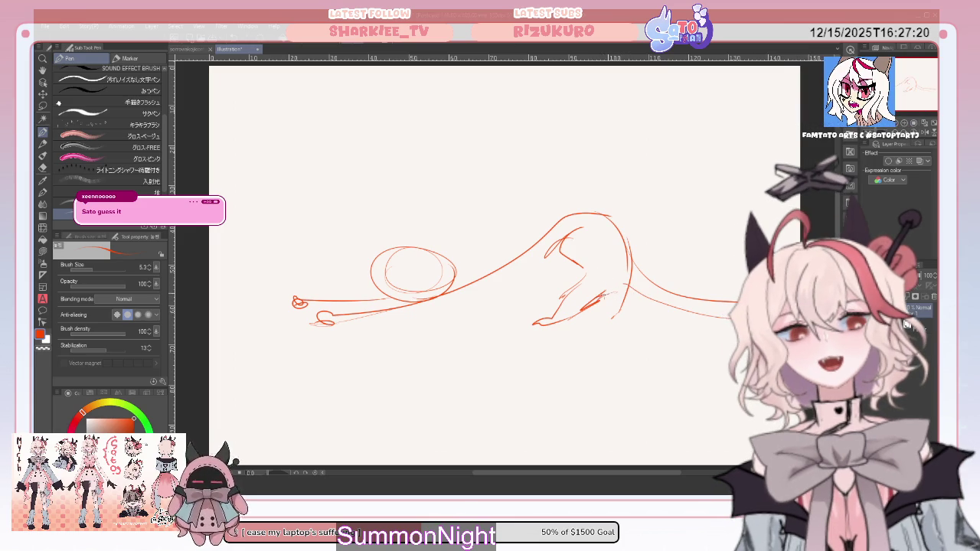
left_click_drag(533, 317, 485, 312)
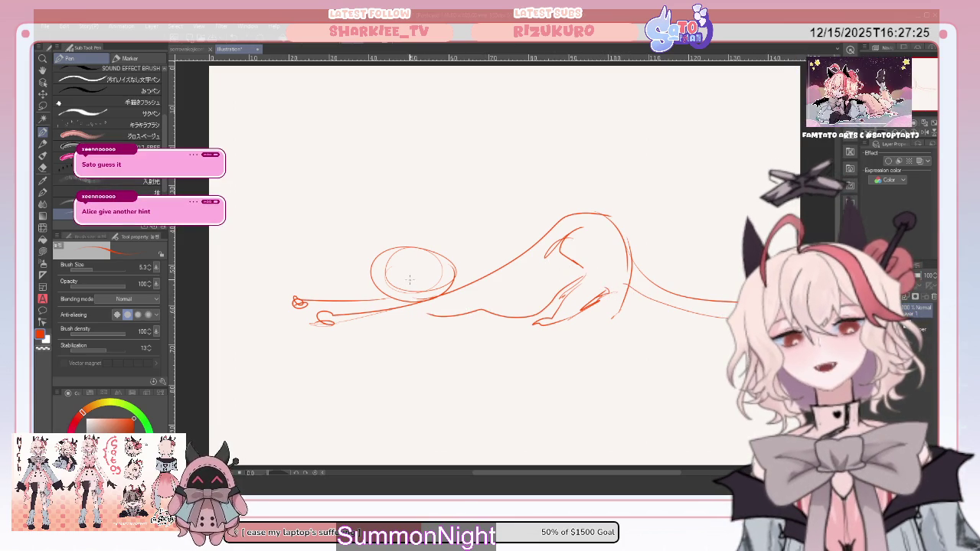
- Sketch the cat's head, pointed ear, round haunch, belly line and curled front paws
left_click_drag(436, 258, 470, 242)
left_click_drag(403, 246, 432, 242)
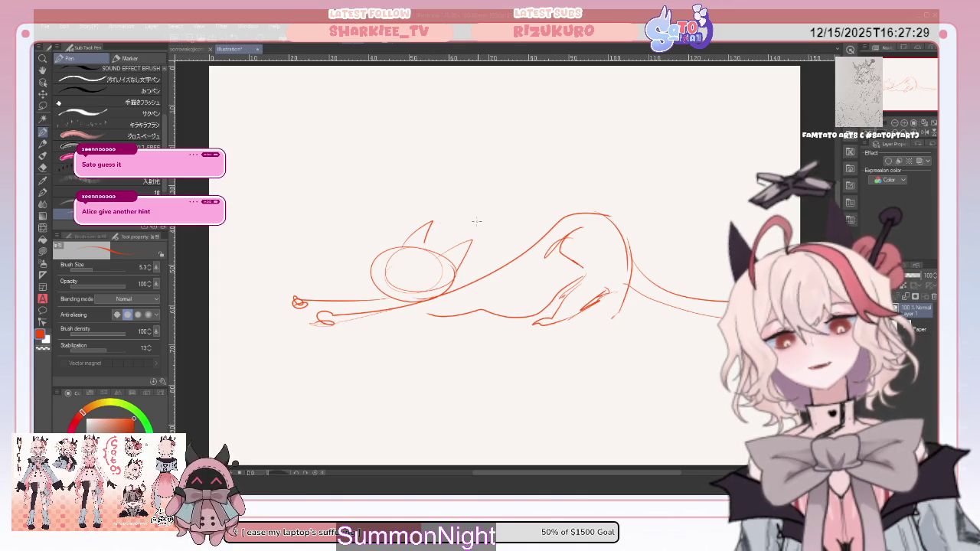
left_click_drag(618, 264, 580, 218)
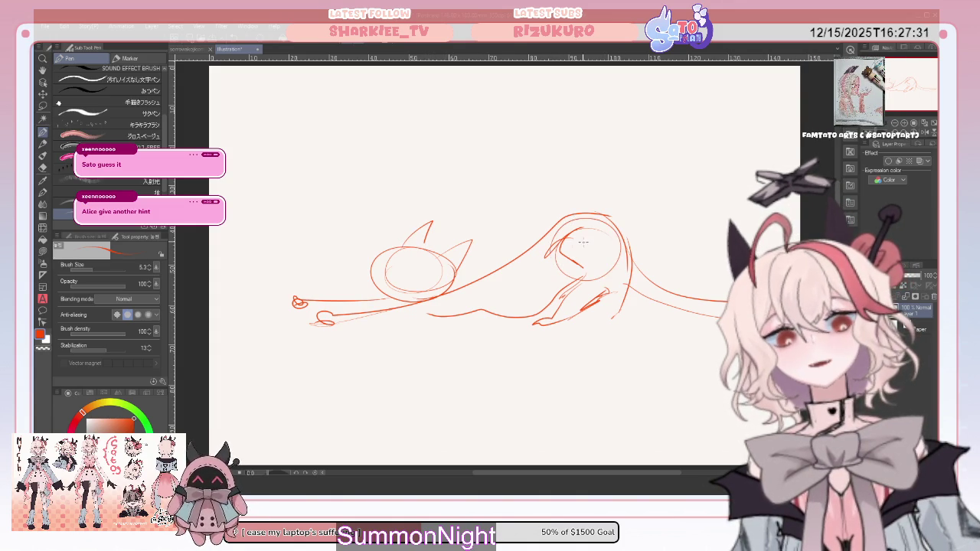
left_click_drag(454, 315, 496, 308)
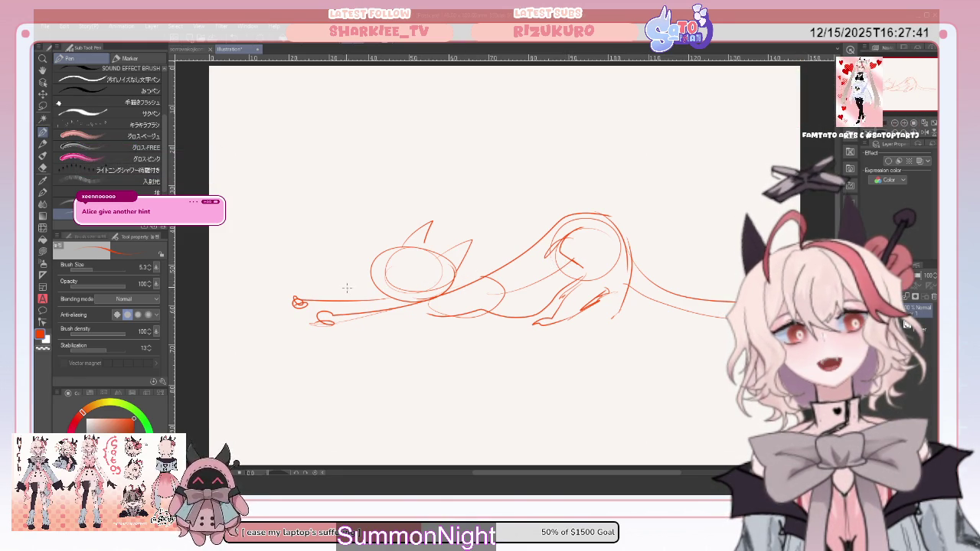
mouse_move(300, 304)
left_mouse_down()
mouse_move(330, 322)
mouse_move(421, 317)
left_mouse_up()
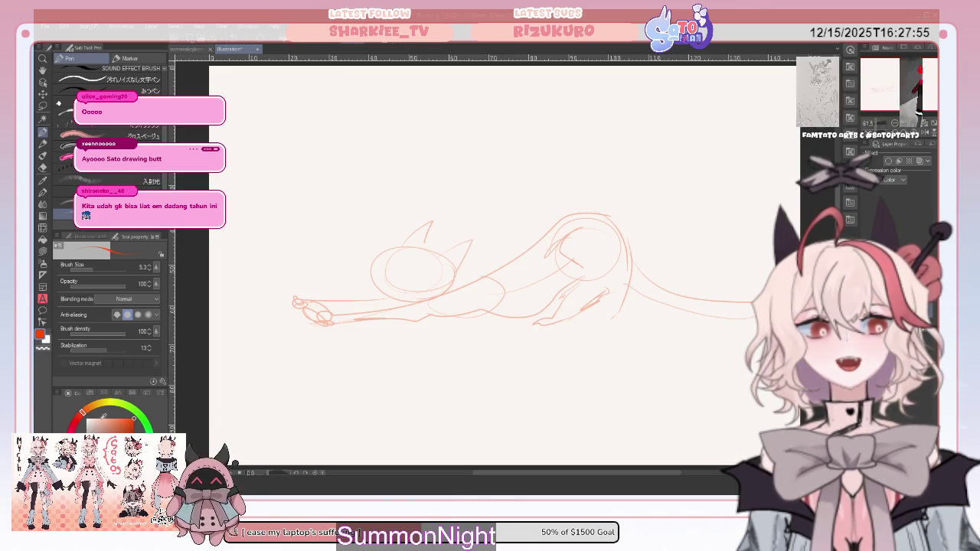
- Switch to black and trace the tail, back, hip and hind leg in dark lines
left_click(104, 432)
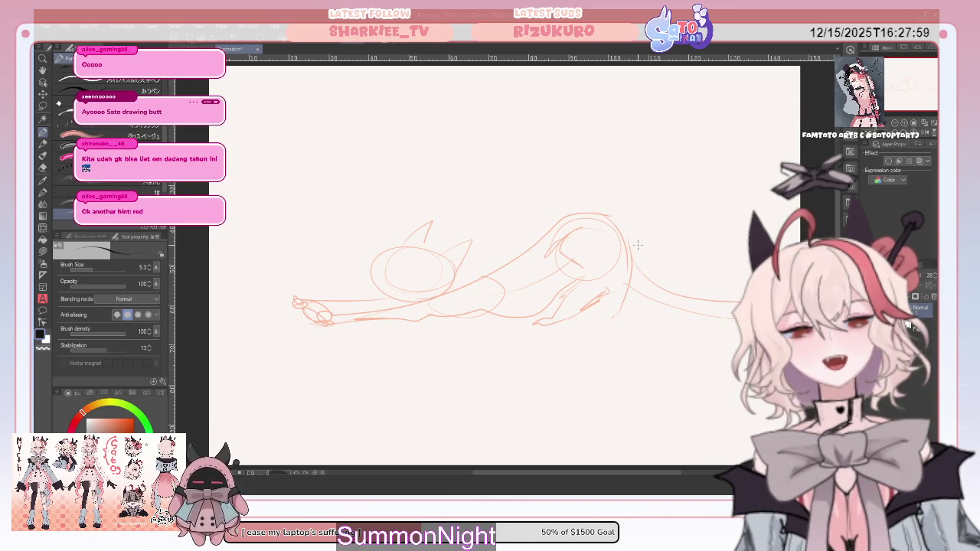
mouse_move(628, 237)
left_mouse_down()
mouse_move(703, 297)
mouse_move(736, 270)
left_mouse_up()
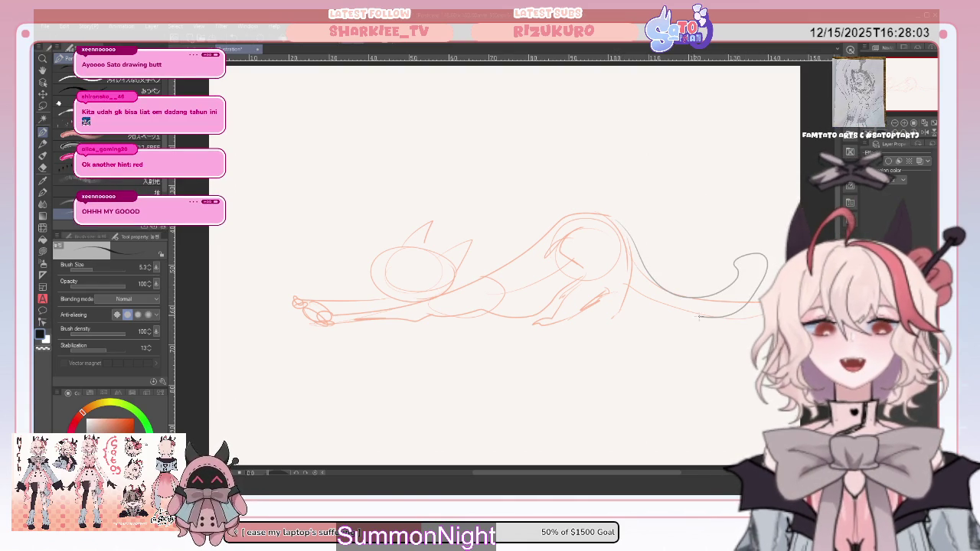
left_click_drag(642, 285, 766, 305)
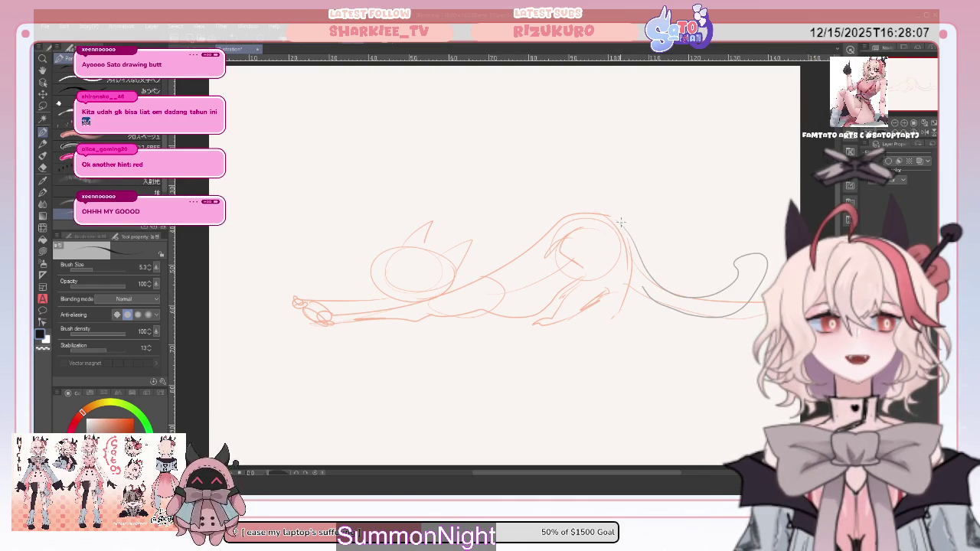
left_click_drag(563, 220, 487, 264)
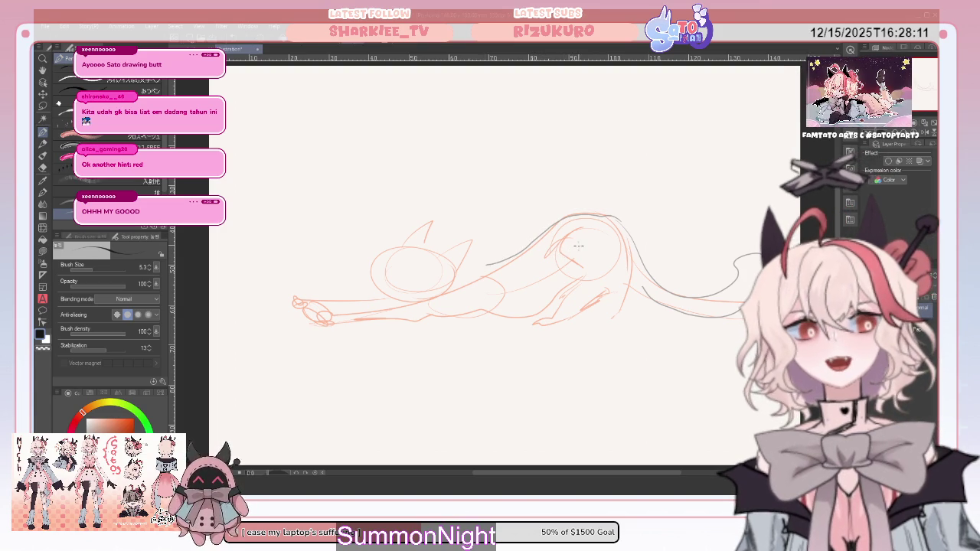
left_click_drag(573, 244, 576, 268)
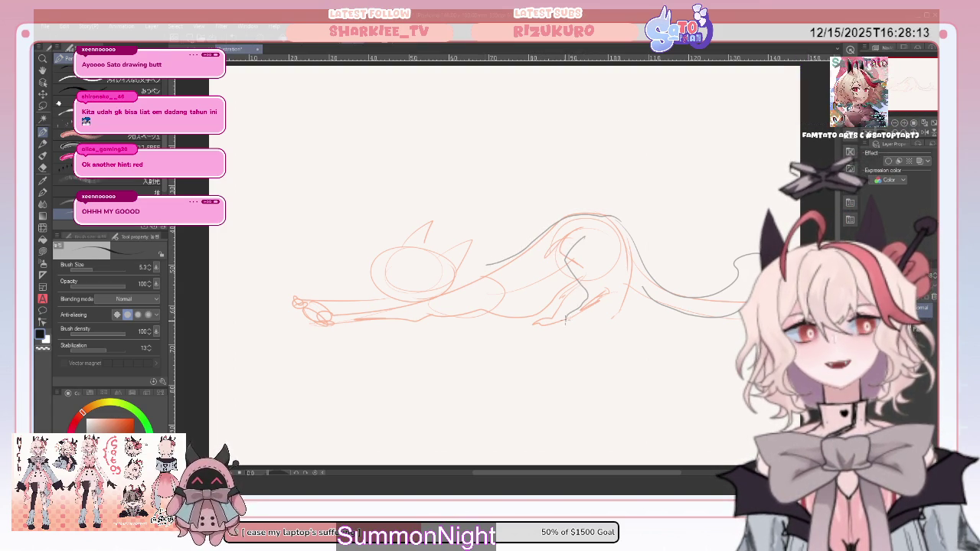
left_click_drag(561, 325, 603, 307)
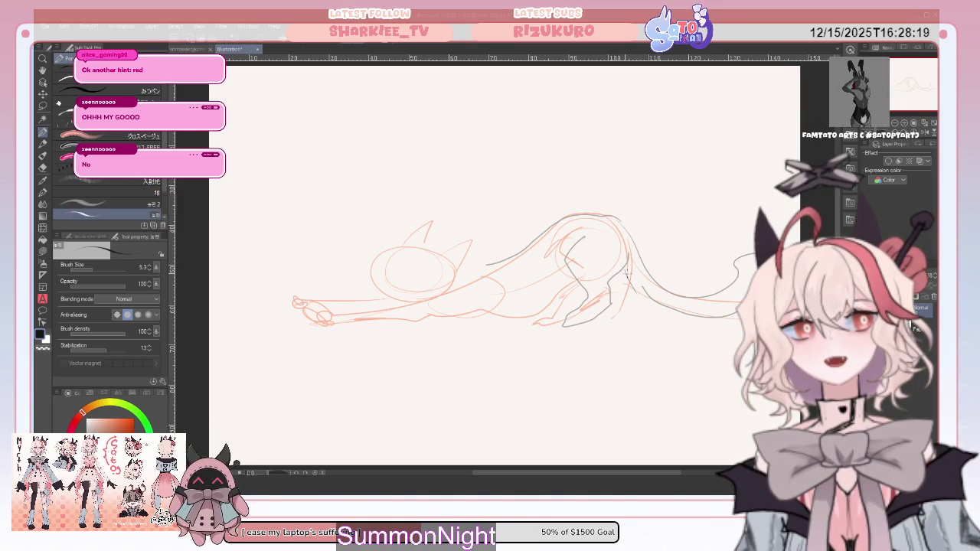
left_click_drag(626, 266, 650, 299)
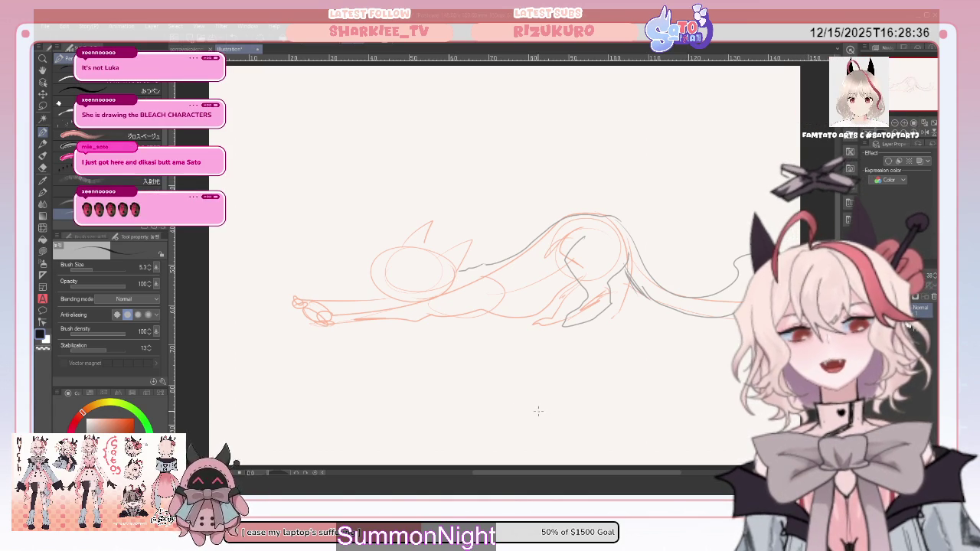
- Draw a stray curve below the cat, then undo it with Ctrl+Z
left_click_drag(549, 405, 525, 413)
left_click_drag(481, 438, 417, 443)
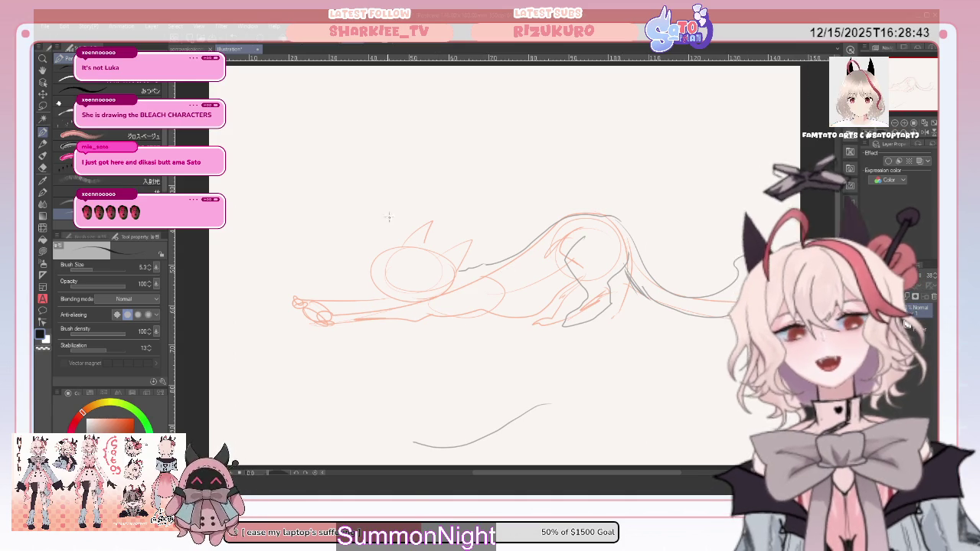
key("ctrl+z")
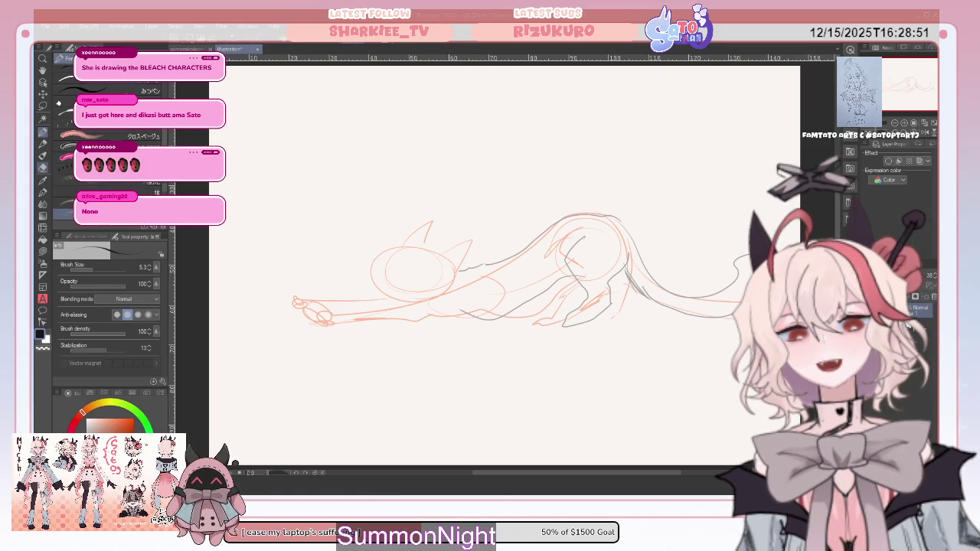
- Pen the cat's head outline, pointed ear and chin-to-paw lines, then return to the portrait document
key("e")
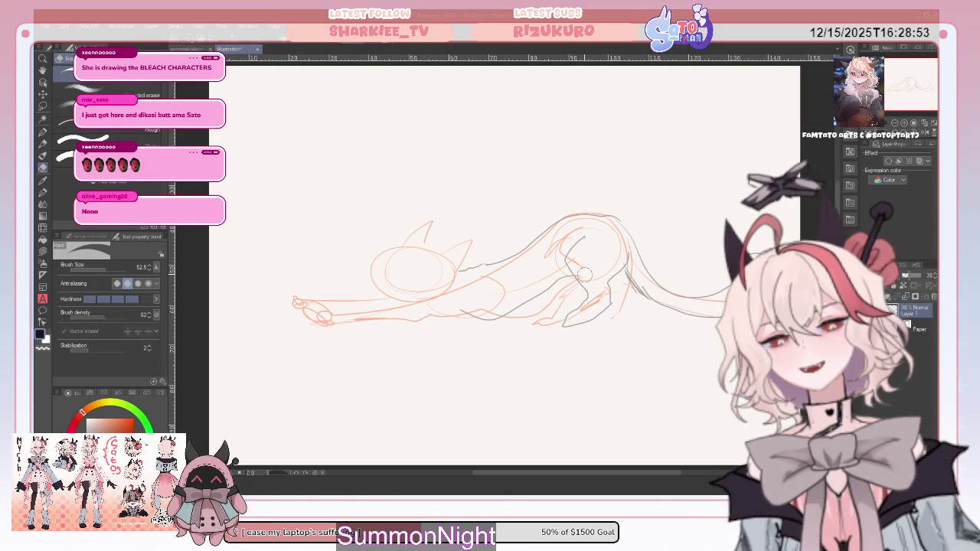
left_click(44, 131)
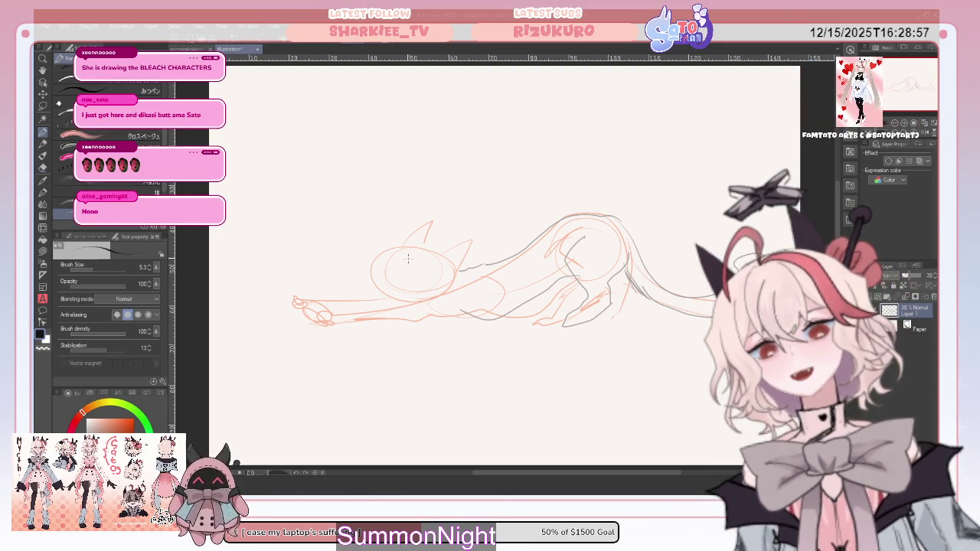
left_click_drag(389, 255, 398, 297)
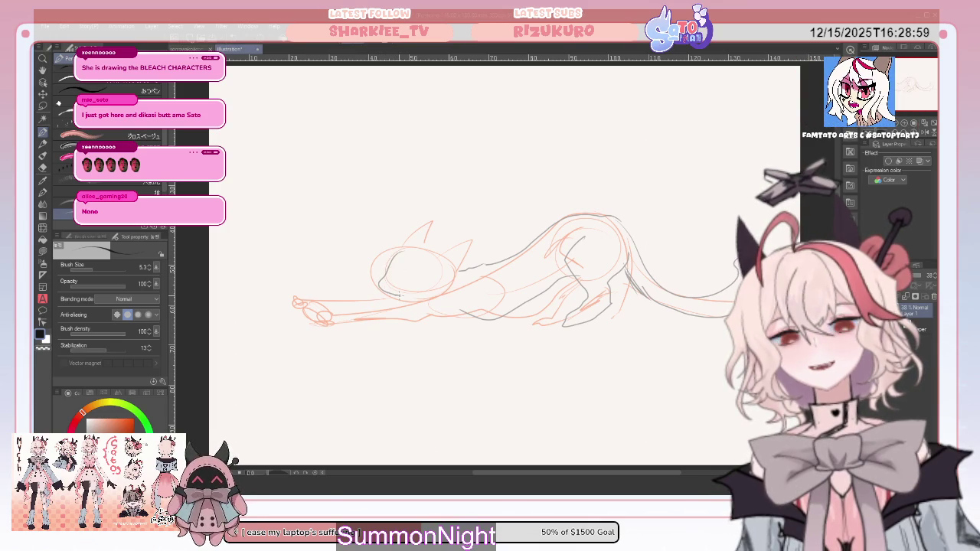
left_click_drag(414, 253, 442, 264)
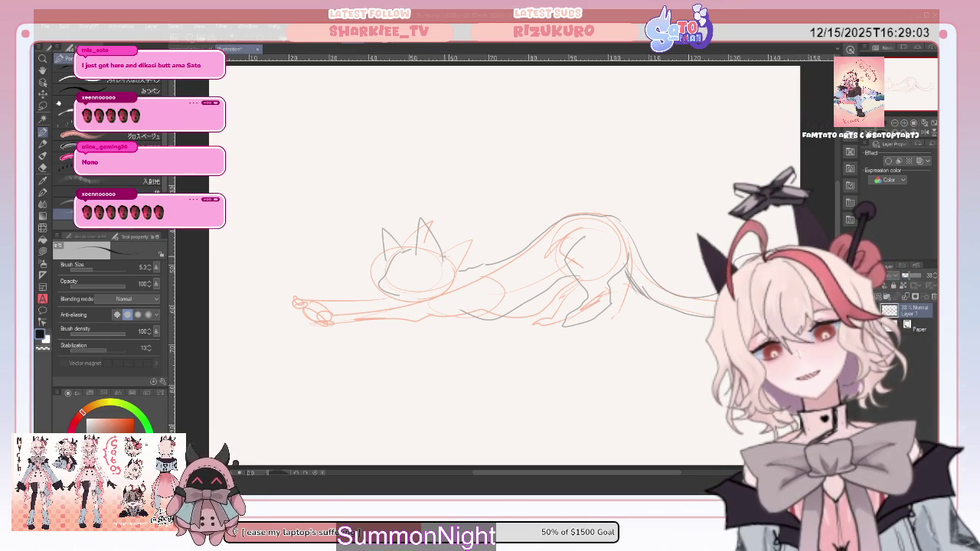
mouse_move(412, 290)
left_mouse_down()
mouse_move(378, 300)
mouse_move(356, 328)
left_mouse_up()
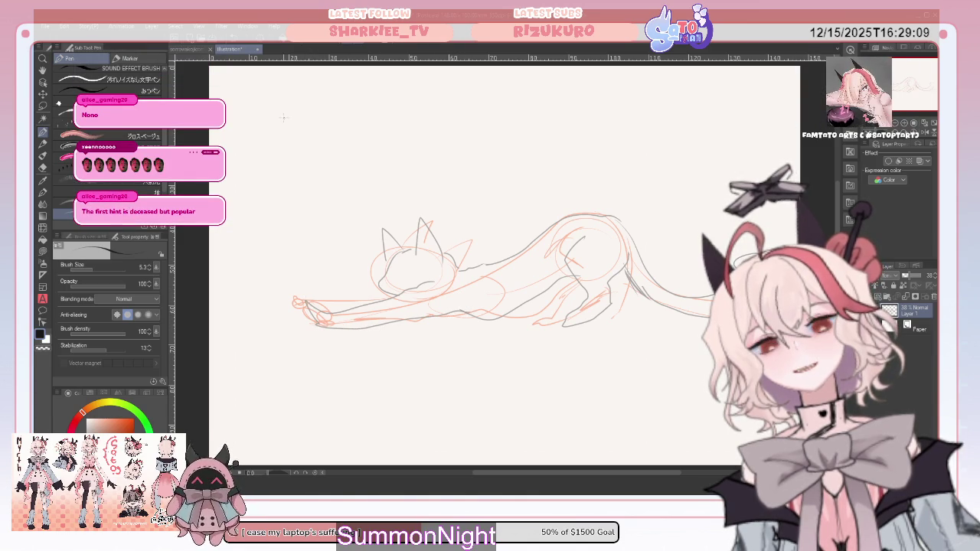
left_click(188, 49)
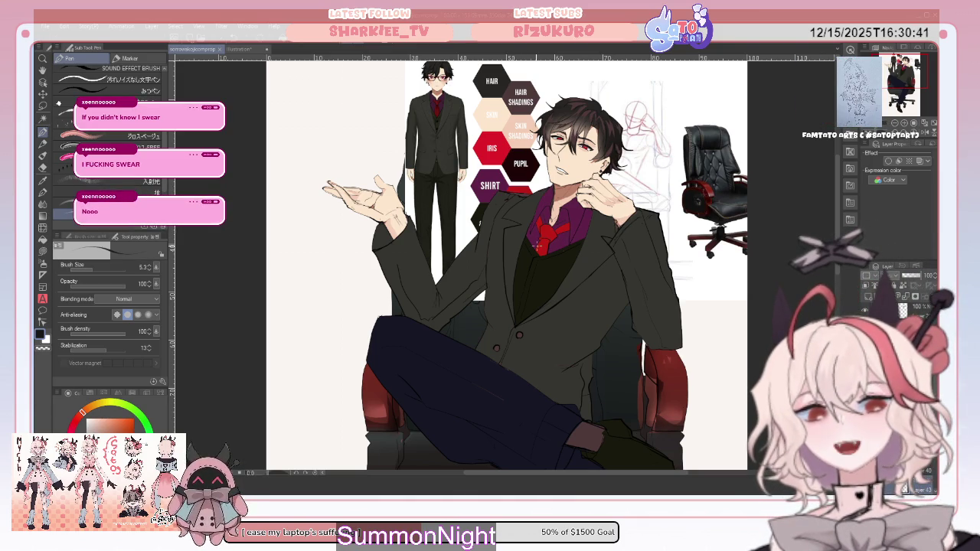
key("o")
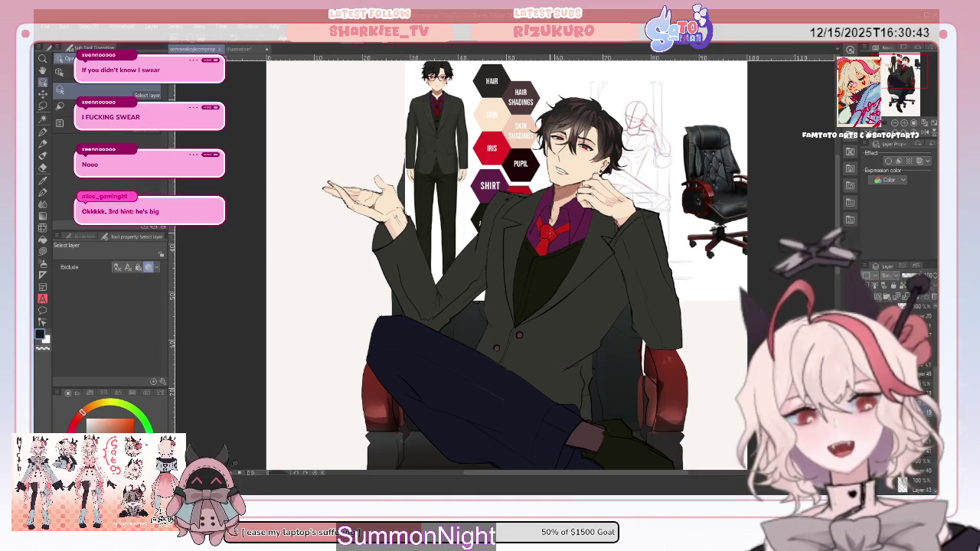
key("p")
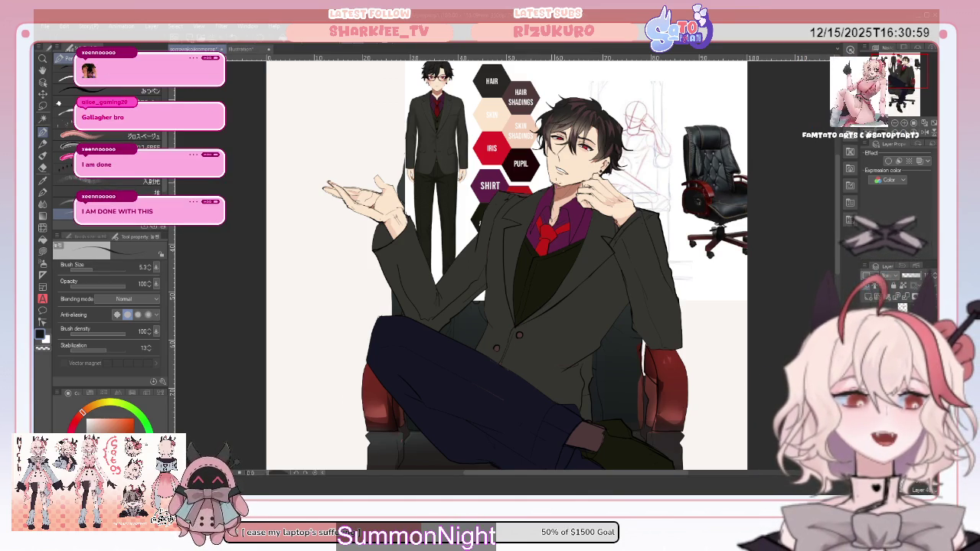
left_click(43, 251)
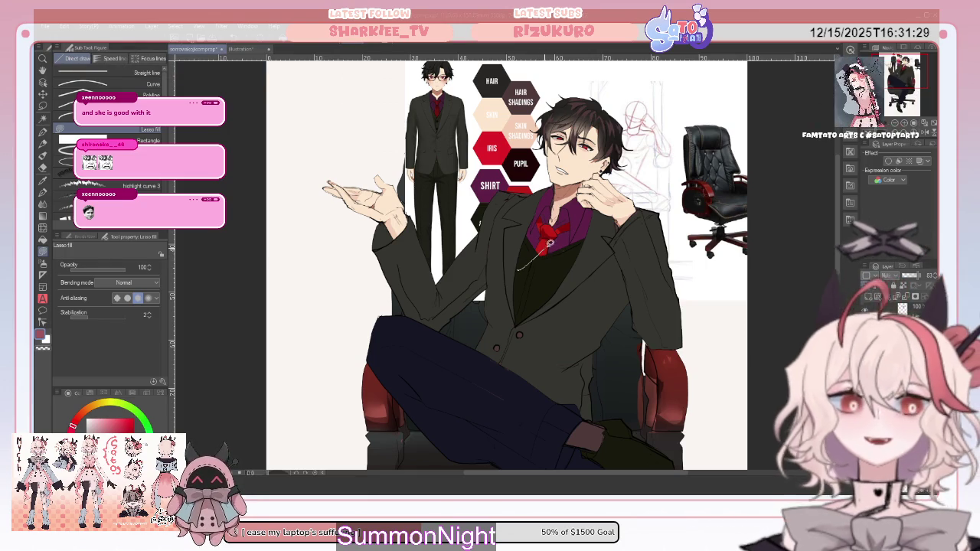
- Lasso-fill a freehand shape on the red tie and scroll the view
left_click_drag(534, 282, 536, 277)
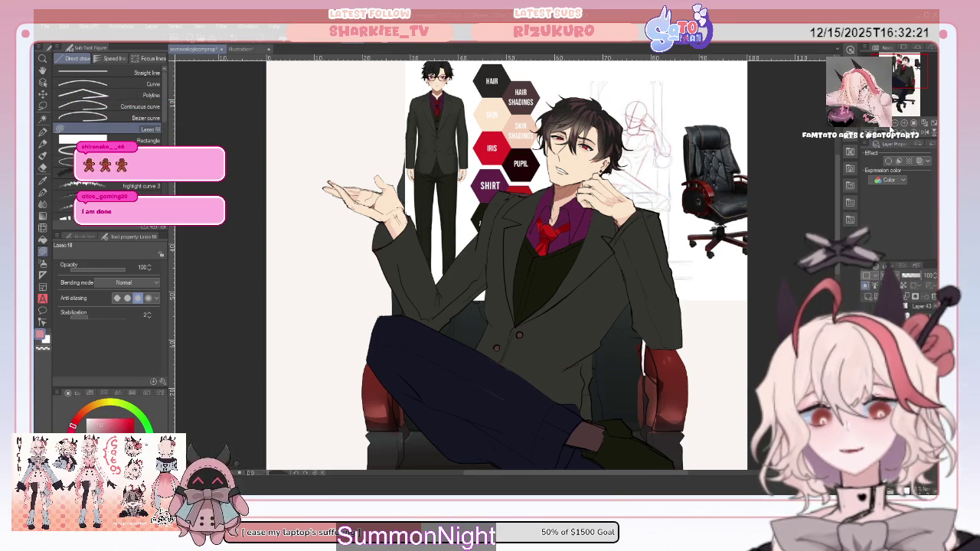
scroll(505, 264, "up", 5)
- Zoom in on the torso, reselect Lasso fill and pick a greyish purple from the colour wheel
scroll(506, 264, "down", 5)
scroll(505, 264, "up", 2)
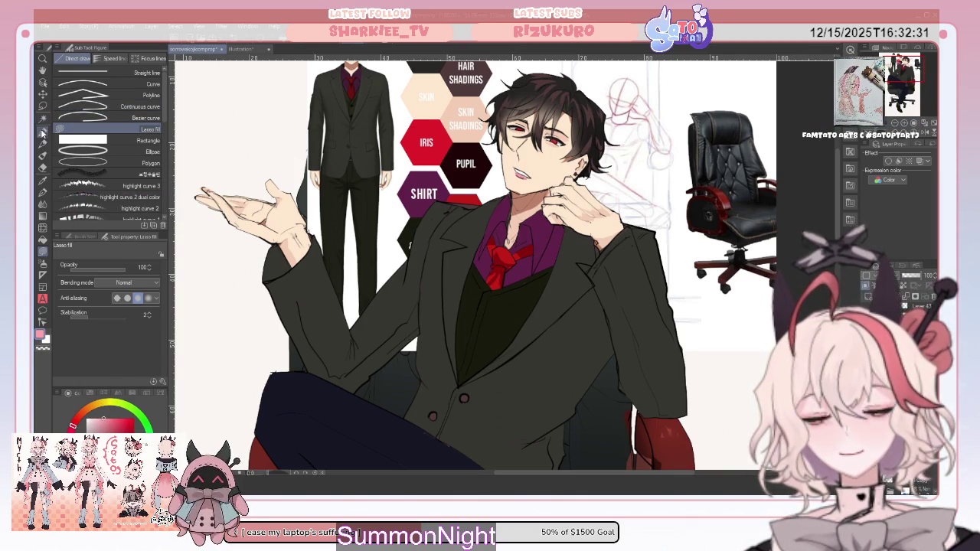
left_click(43, 131)
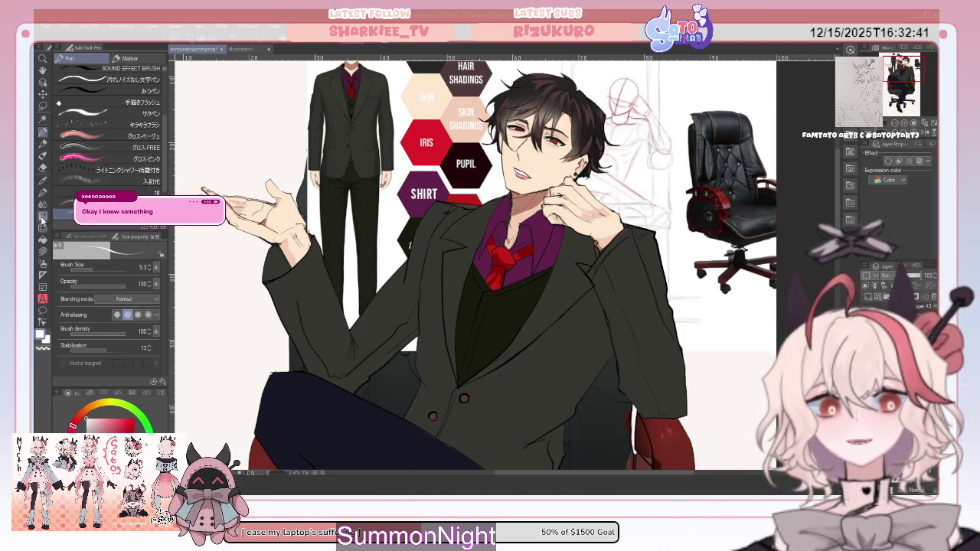
key("u")
left_click(94, 420)
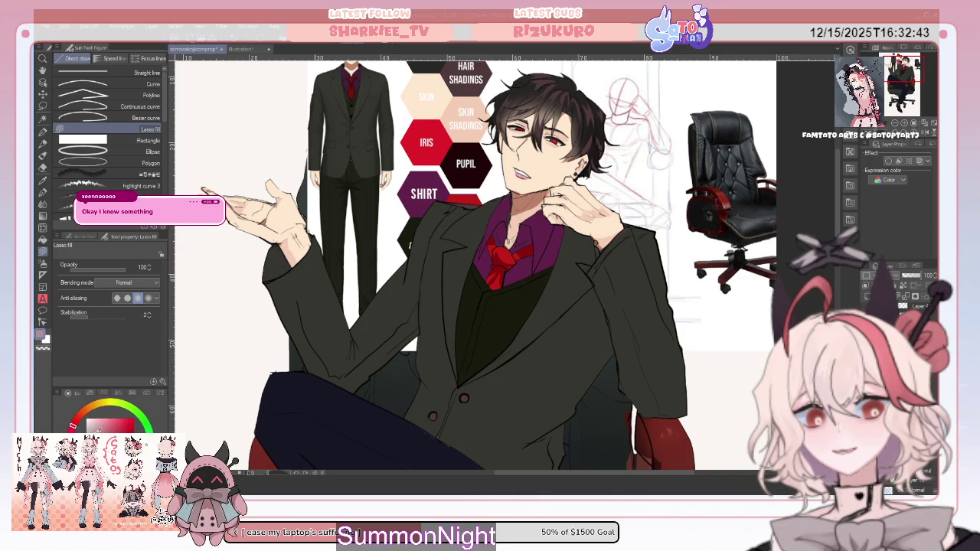
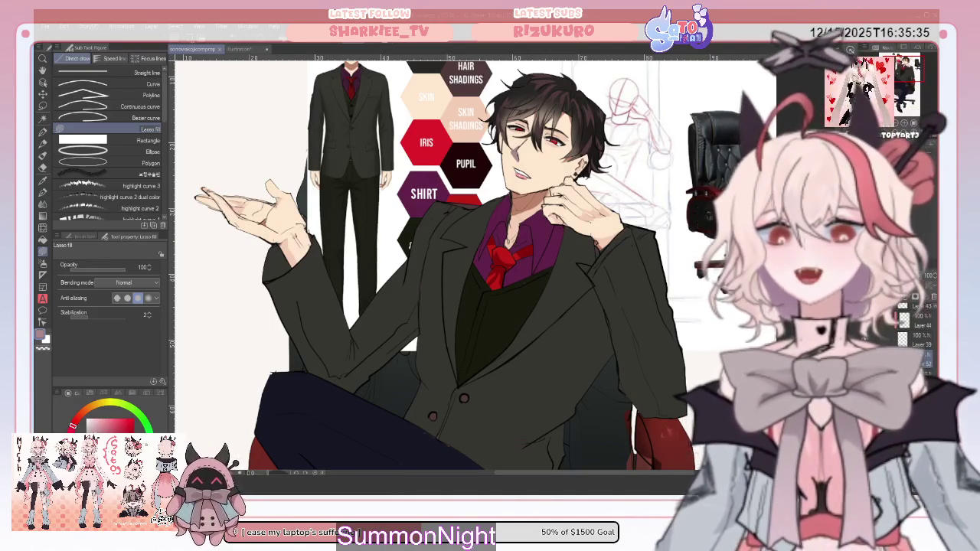
- Pick the soft eraser, then lay a short upward gradient across the tie
left_click(548, 240, "ctrl+shift")
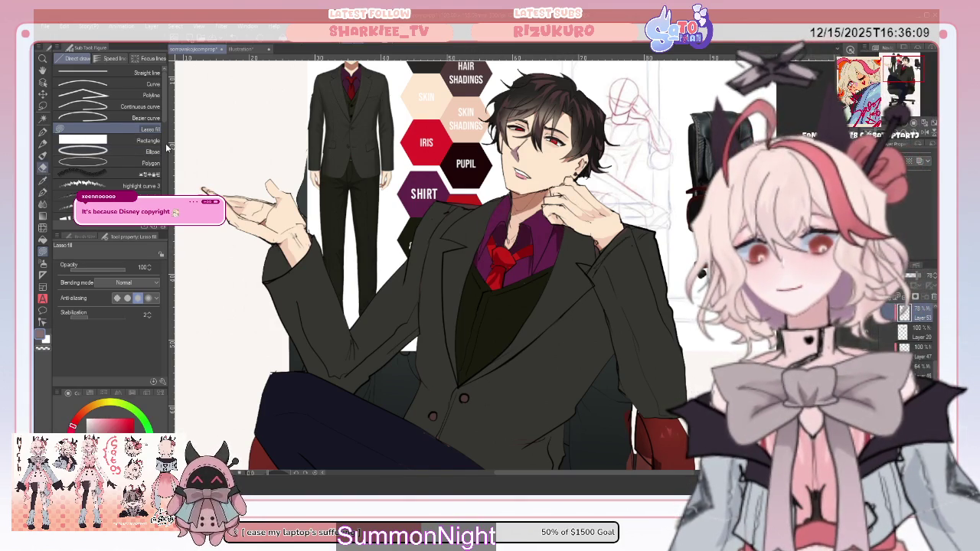
key("e")
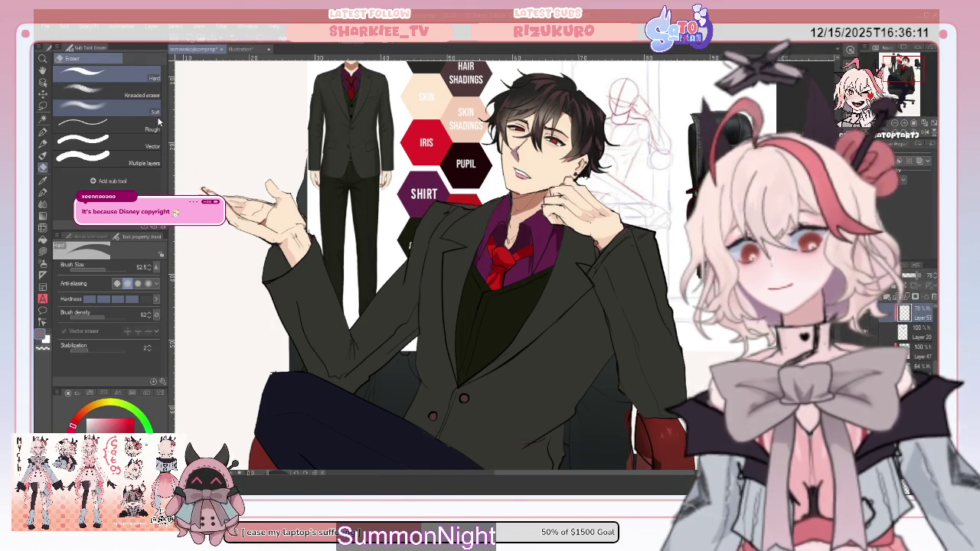
left_click(152, 116)
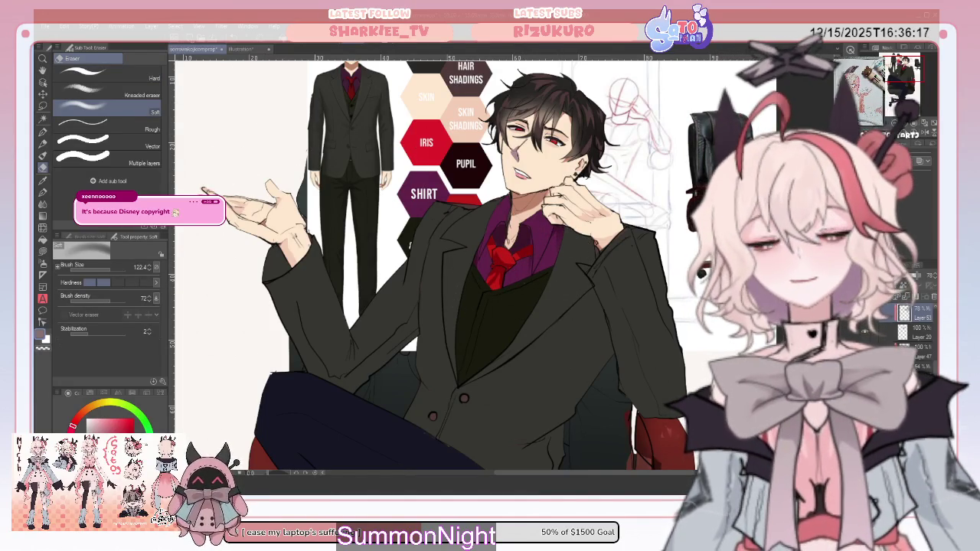
left_click(44, 217)
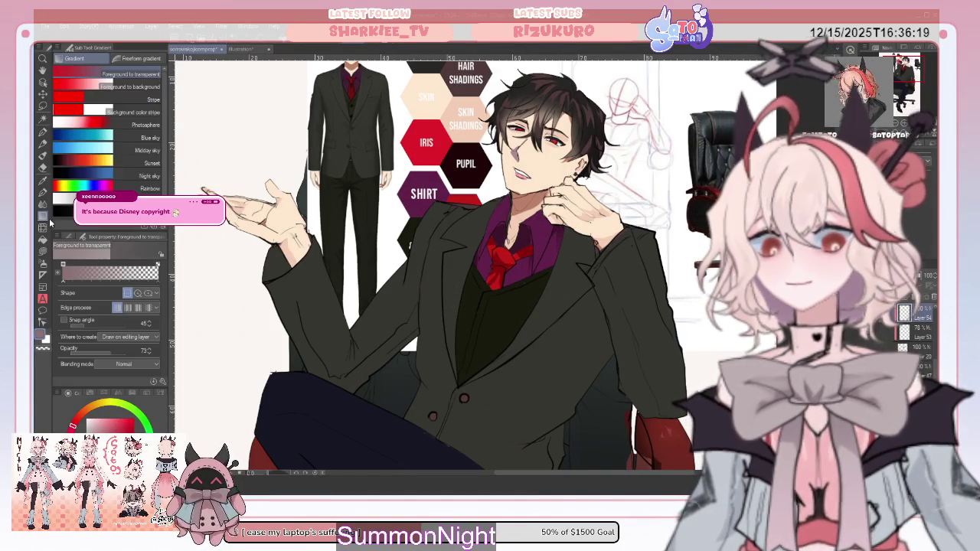
left_click_drag(499, 292, 506, 256)
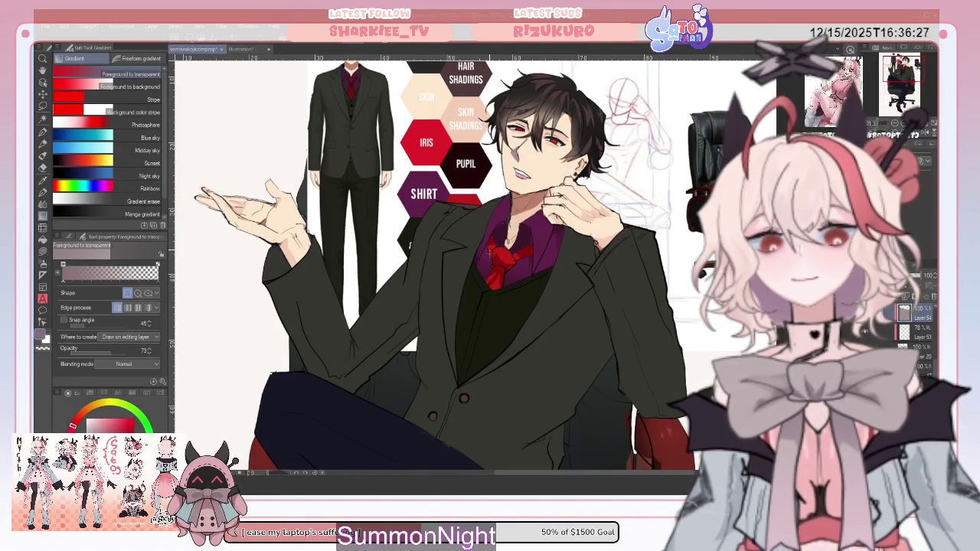
key("o")
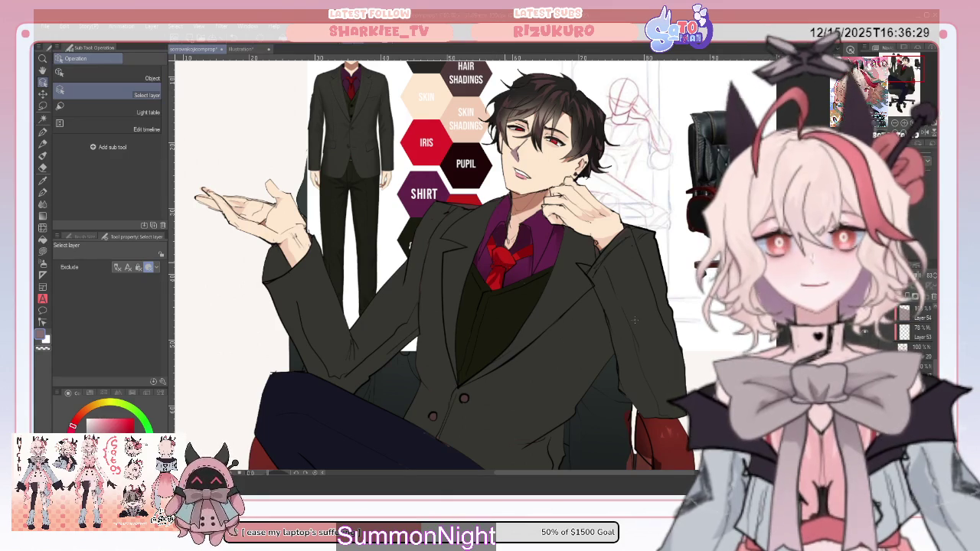
key("g")
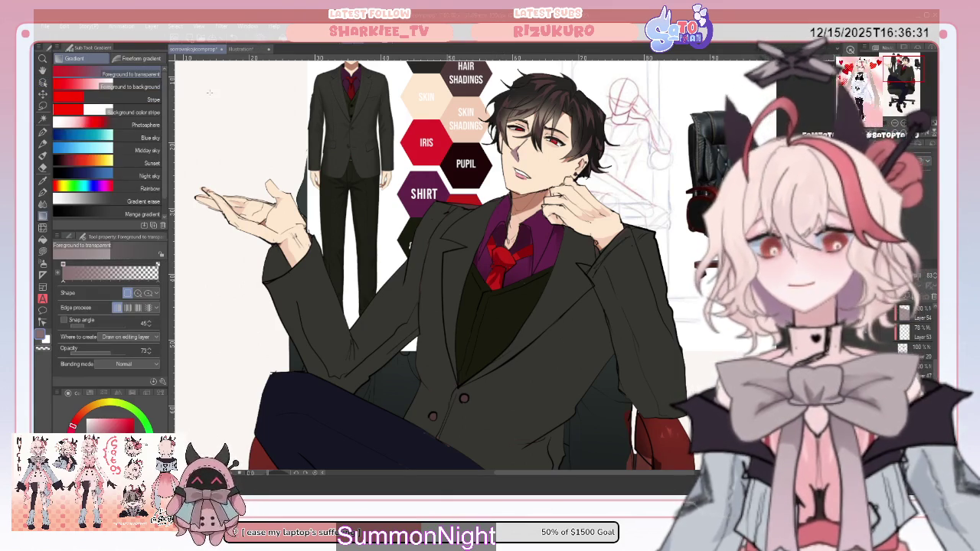
key("u")
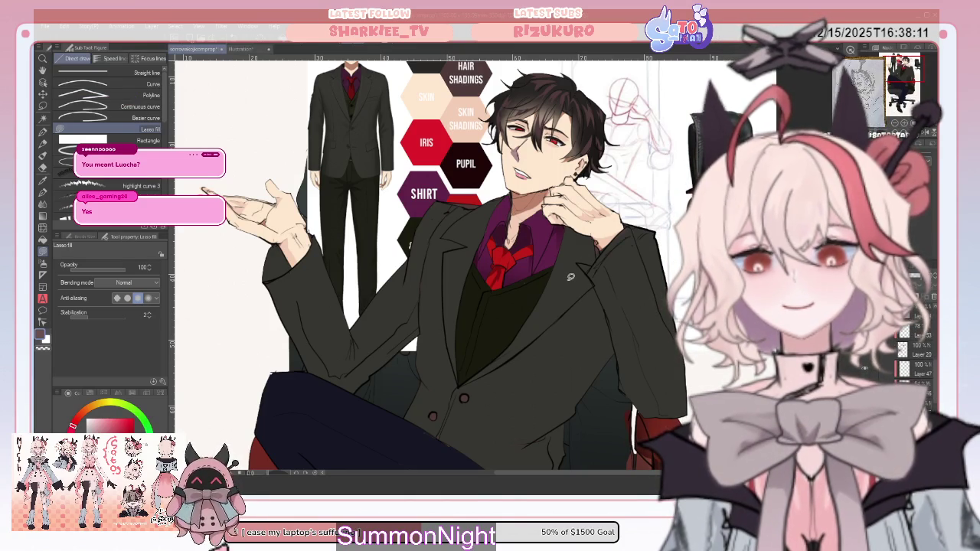
- Slide the suit reference sheet to the left with the layer move tool
key("o")
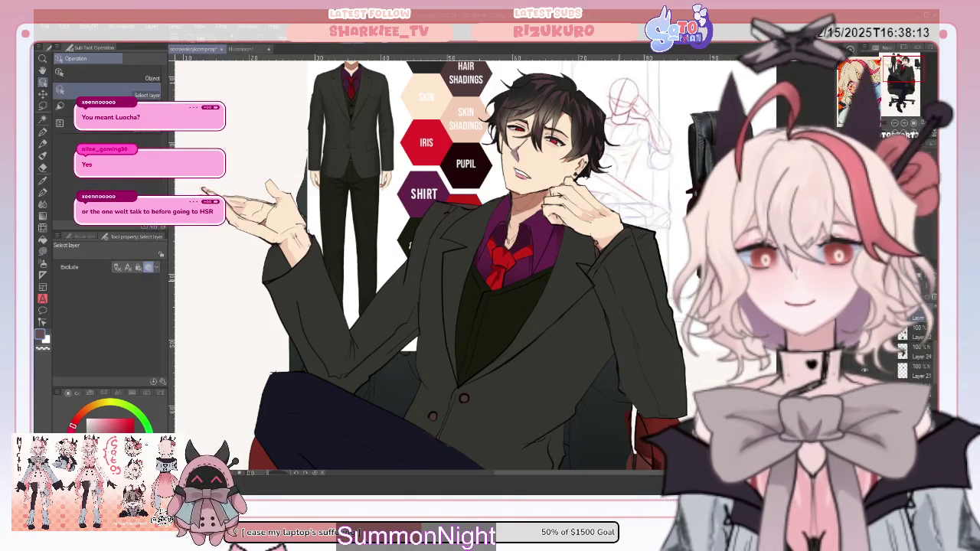
key("u")
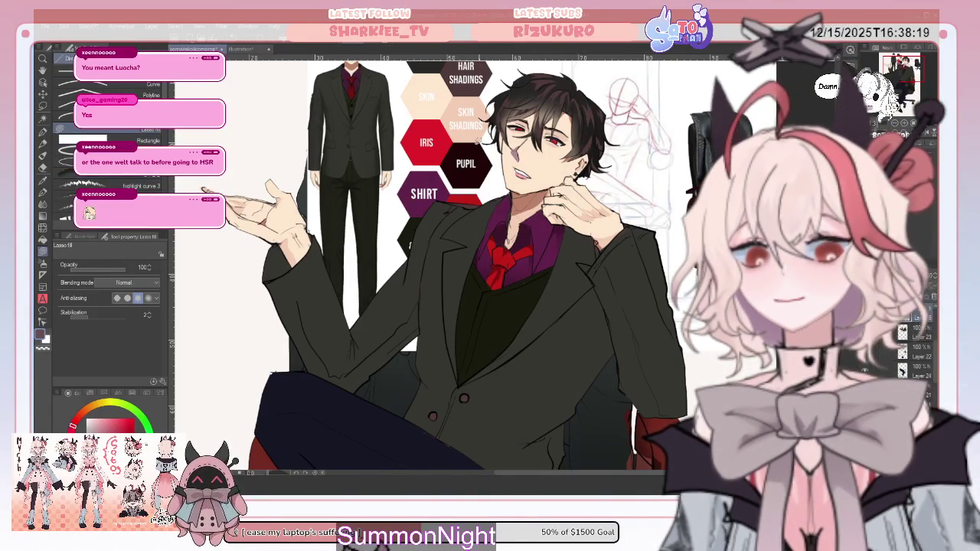
key("o")
left_click(55, 92)
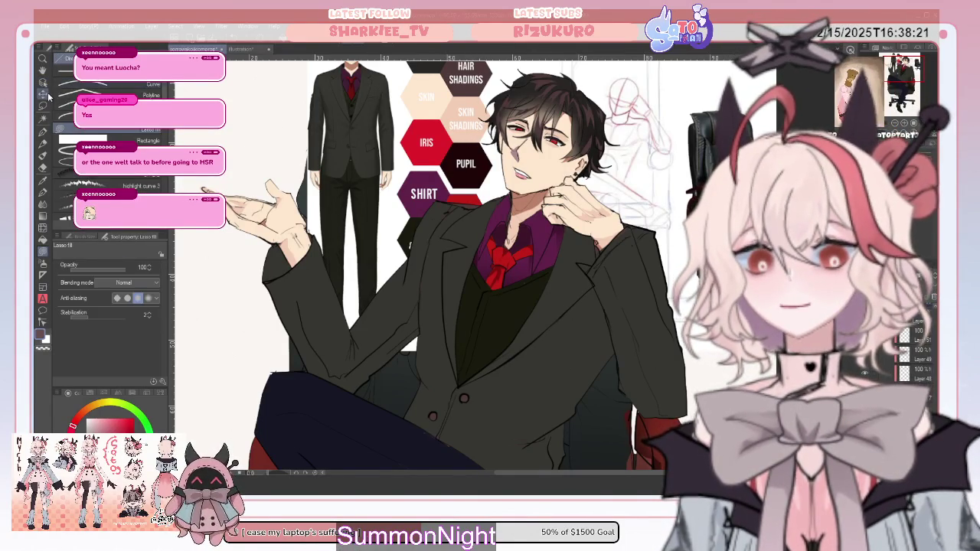
left_click_drag(401, 143, 309, 125)
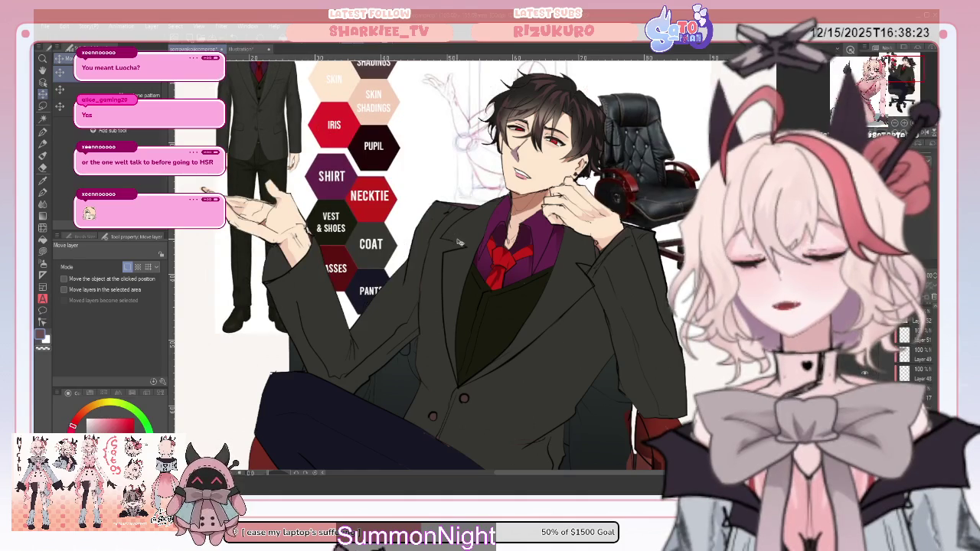
key("o")
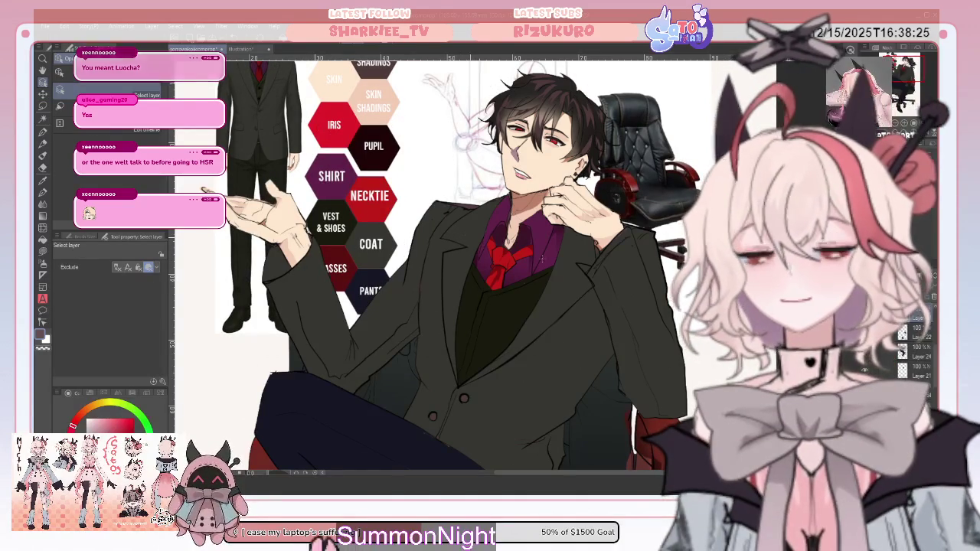
key("k")
- Lighten the lower coat with a diagonal gradient from shoulder toward hem
scroll(934, 368, "up", 3)
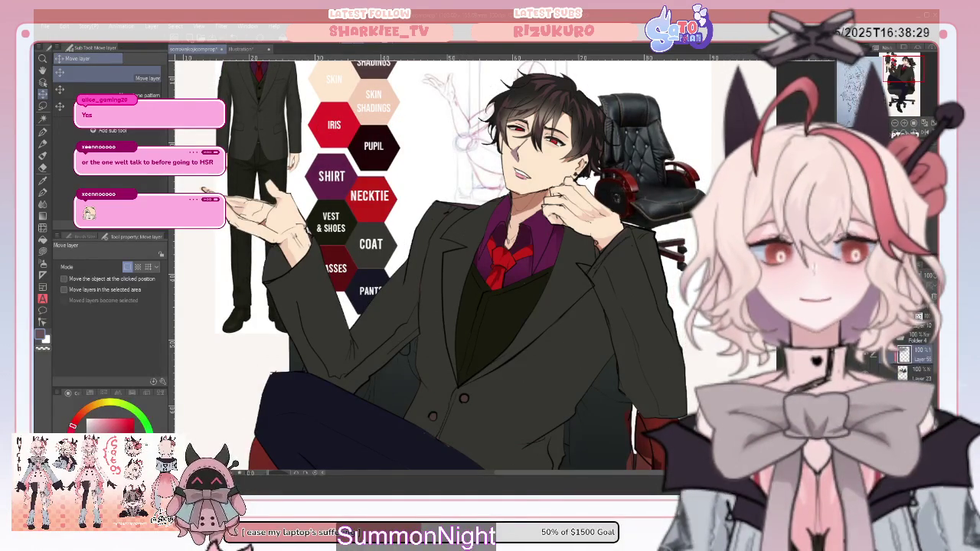
left_click(42, 218)
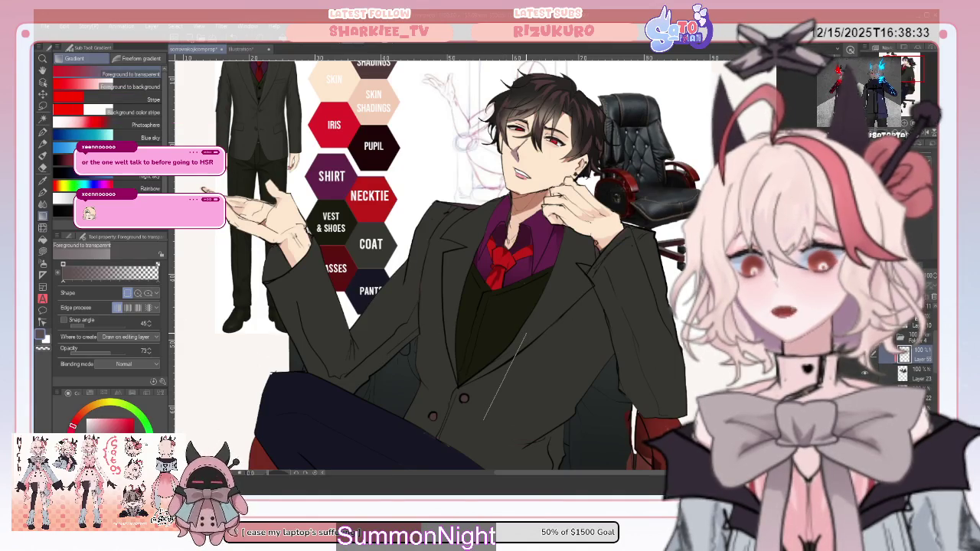
left_click_drag(526, 333, 482, 420)
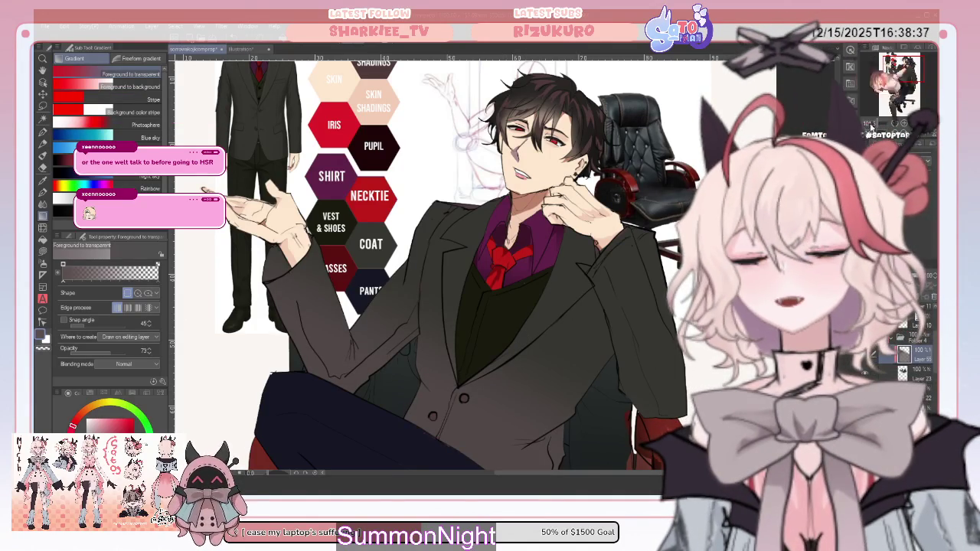
scroll(468, 288, "down", 3)
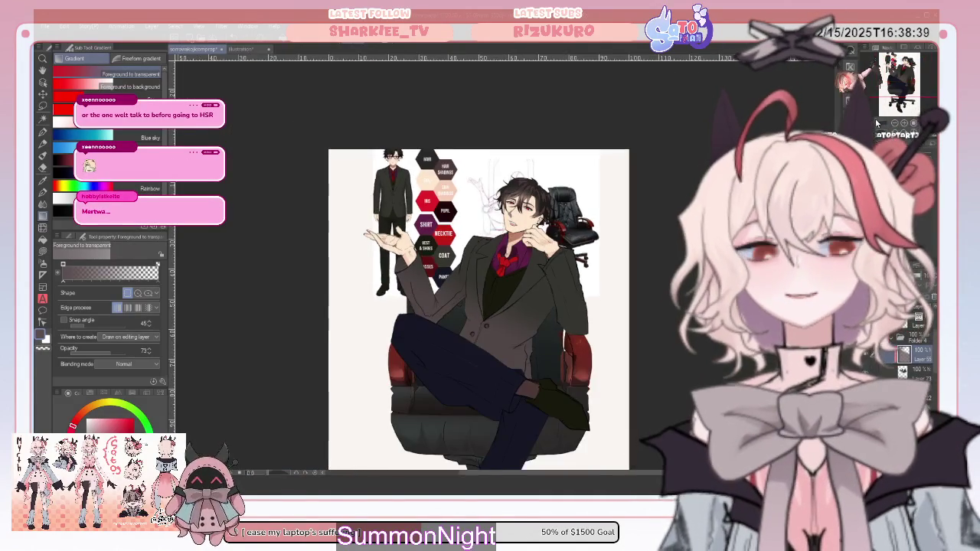
- Scroll the view to frame the whole seated-man illustration
scroll(468, 288, "up", 1)
scroll(507, 273, "down", 1)
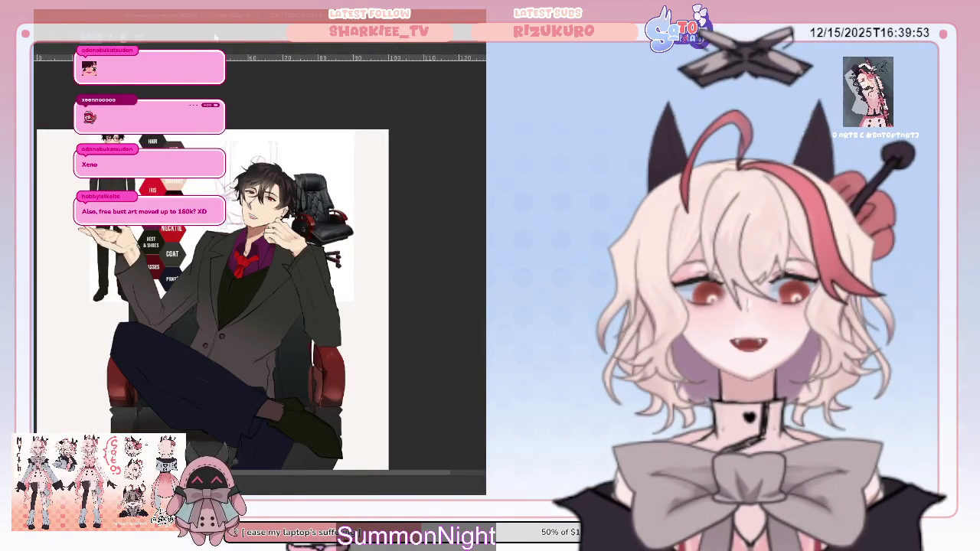
- Restore all palettes around the canvas with Tab
key("Tab")
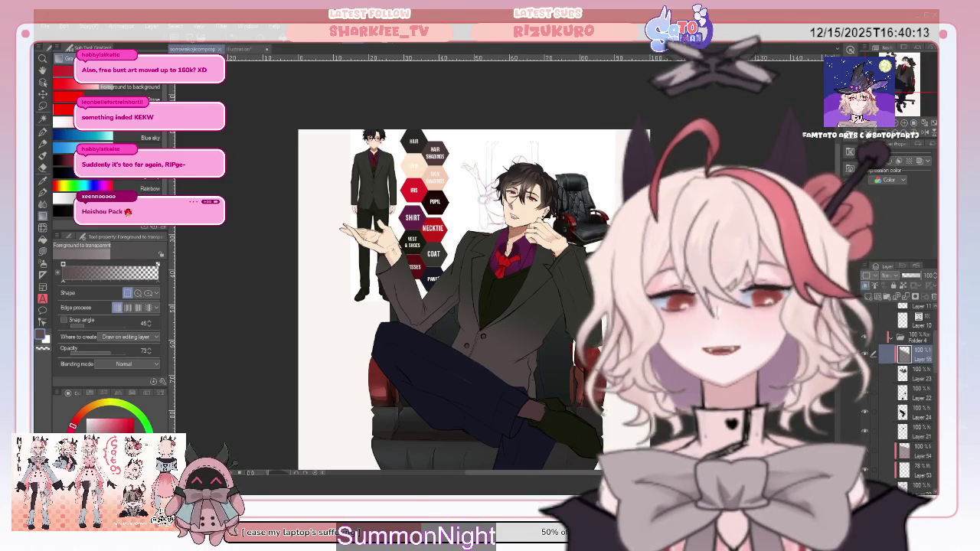
- Pan the view up-left and zoom in on the jacket and crossed legs
left_click_drag(459, 268, 439, 223)
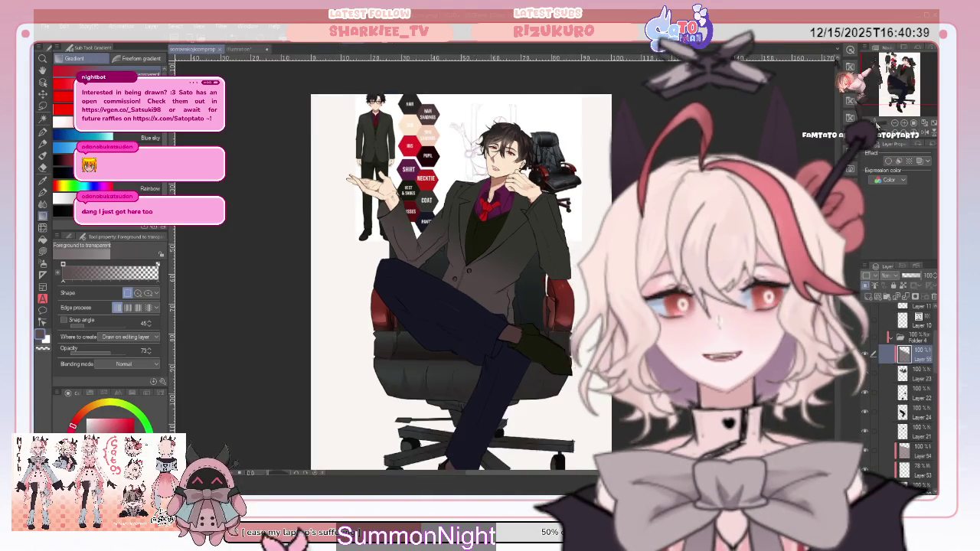
scroll(452, 268, "up", 2)
scroll(451, 268, "down", 4)
scroll(452, 268, "up", 5)
scroll(499, 265, "up", 1)
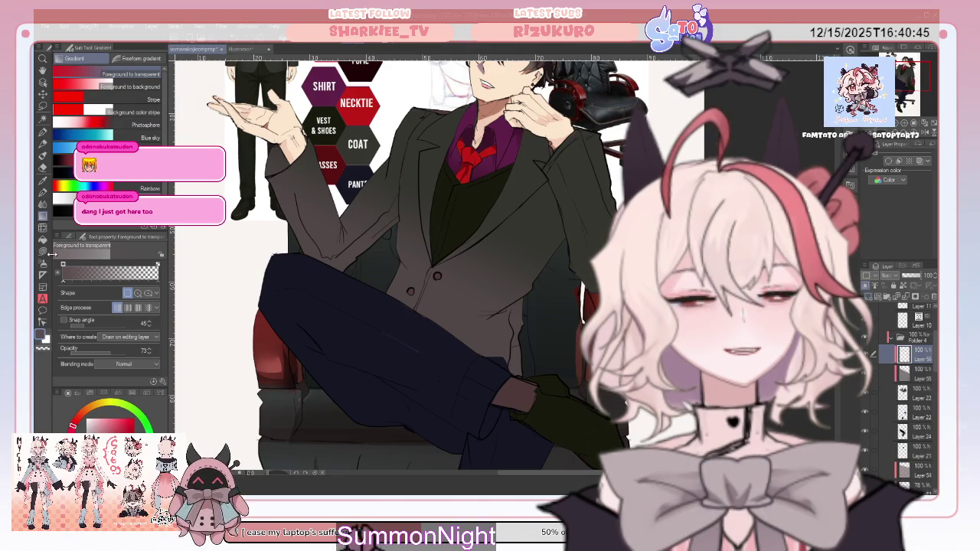
- Lasso-fill dark shadow patches on the jacket and suit arm, touching up with the soft eraser
key("u")
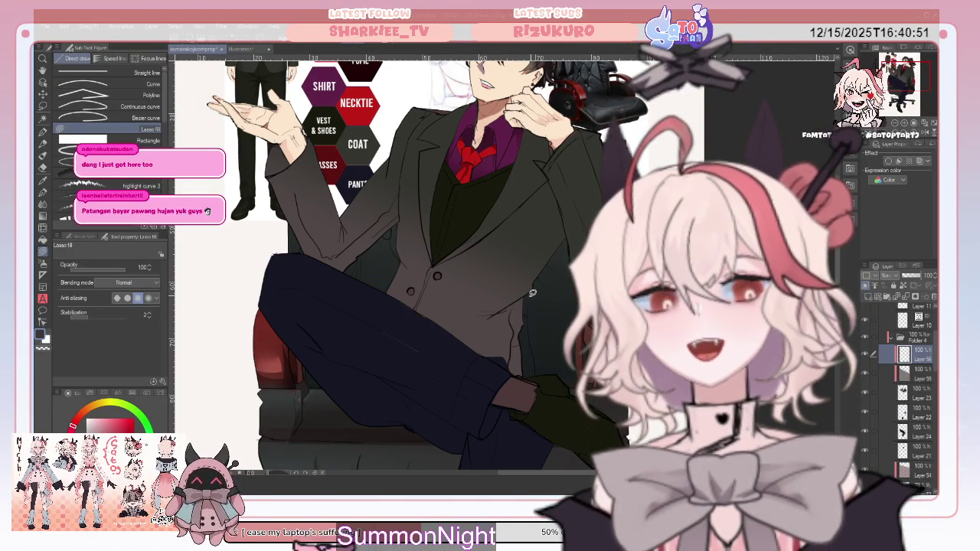
mouse_move(528, 294)
left_mouse_down()
mouse_move(502, 300)
mouse_move(510, 338)
mouse_move(527, 325)
left_mouse_up()
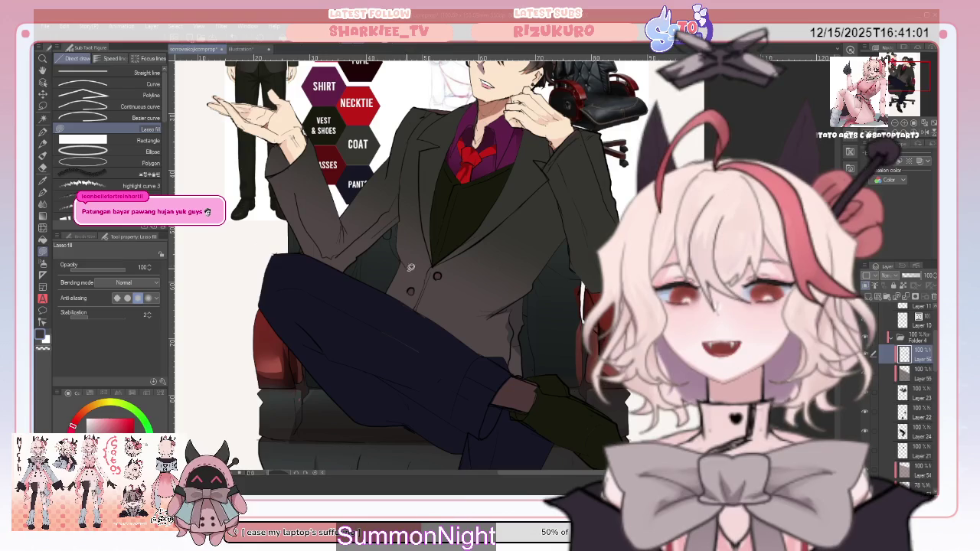
left_click_drag(400, 252, 354, 295)
key("e")
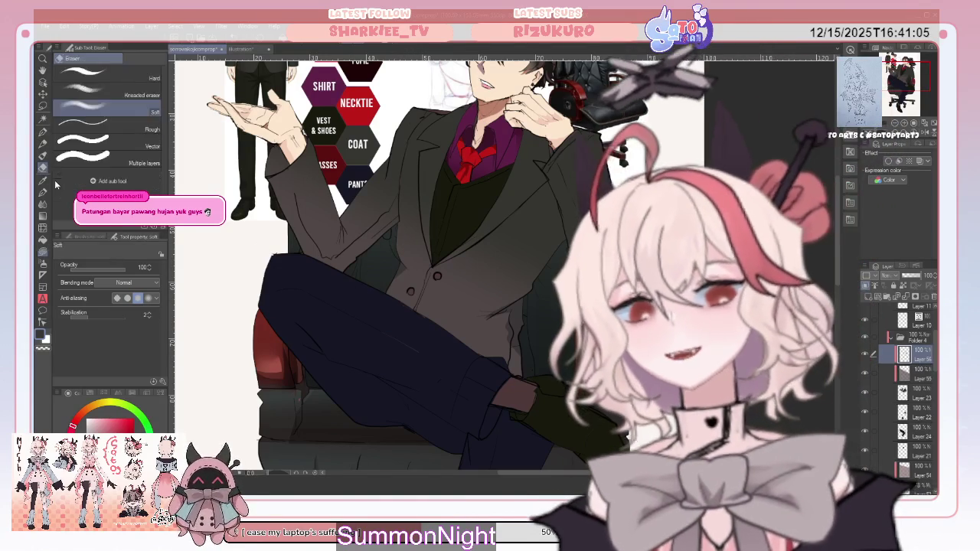
left_click(43, 250)
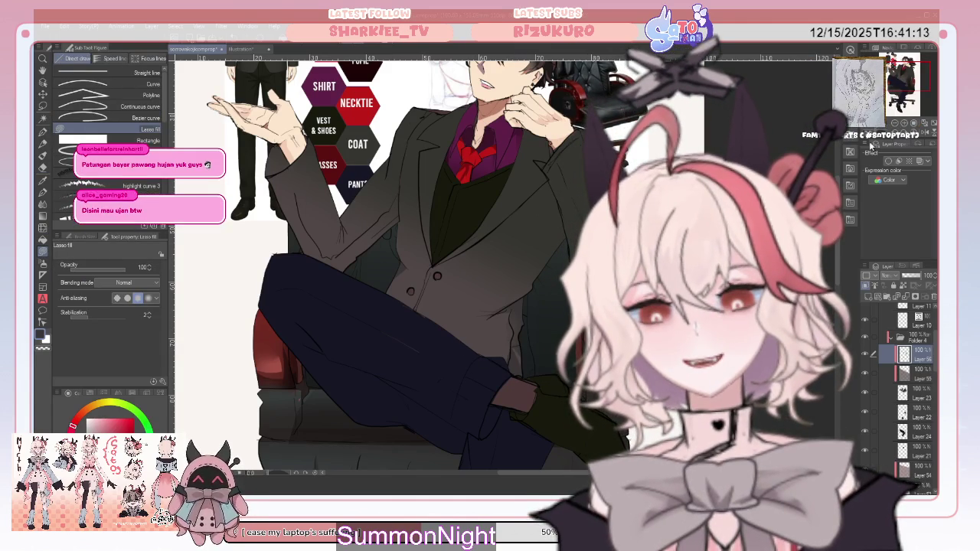
scroll(398, 260, "up", 2)
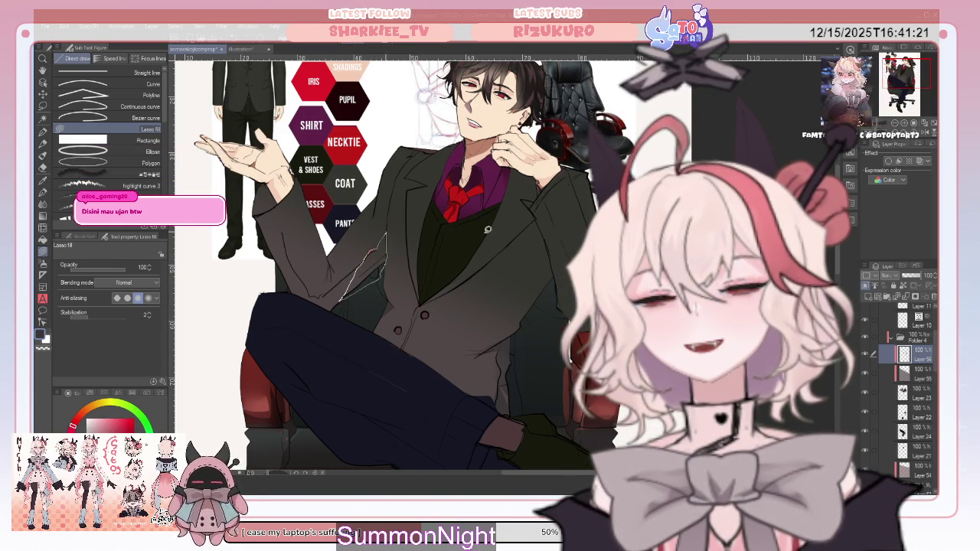
left_click_drag(388, 233, 388, 235)
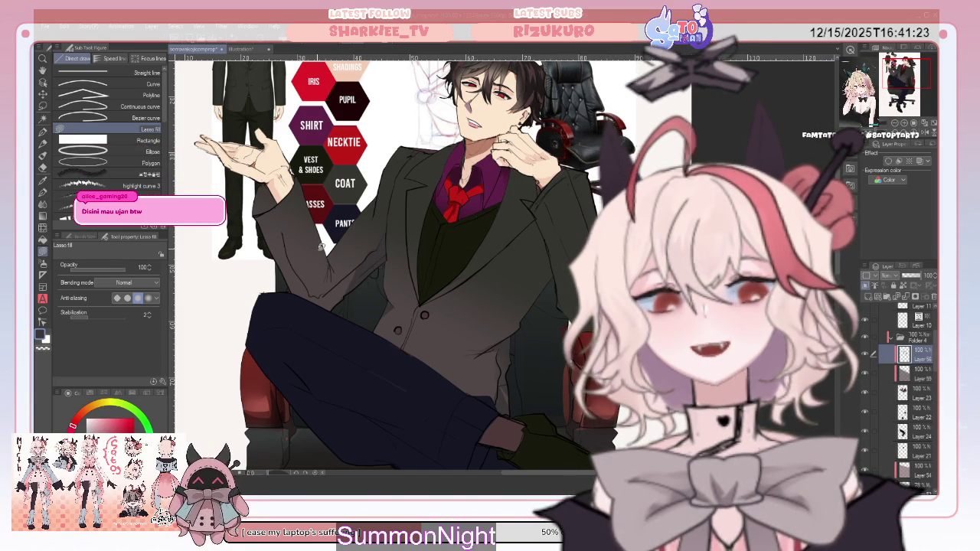
left_click_drag(359, 267, 313, 292)
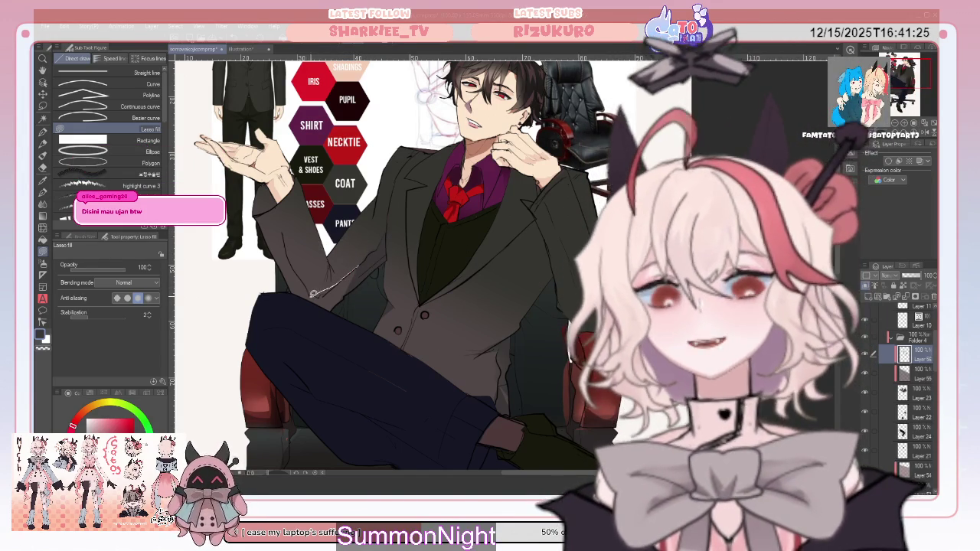
left_click_drag(363, 274, 331, 298)
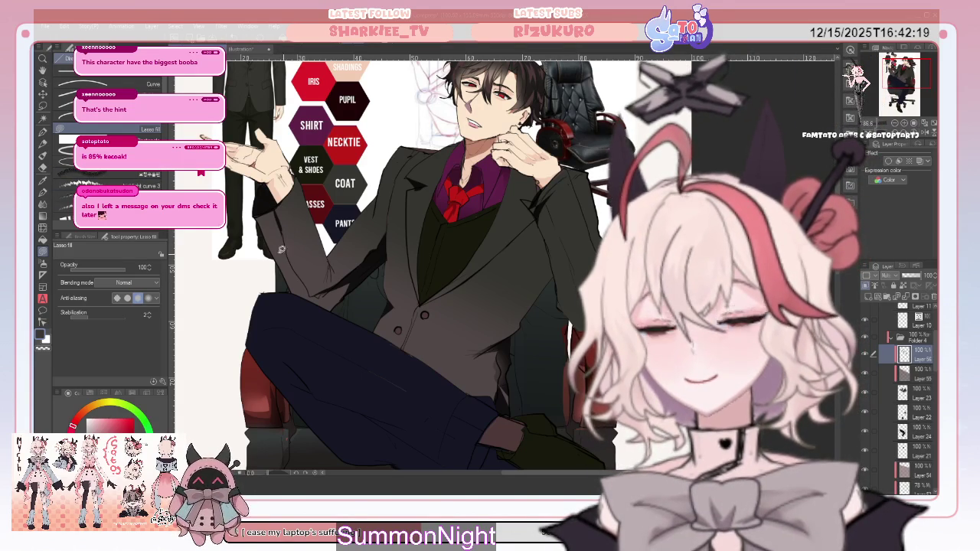
- Add more shadow shapes on the suit body, refining them with soft eraser and blur
left_click(43, 168)
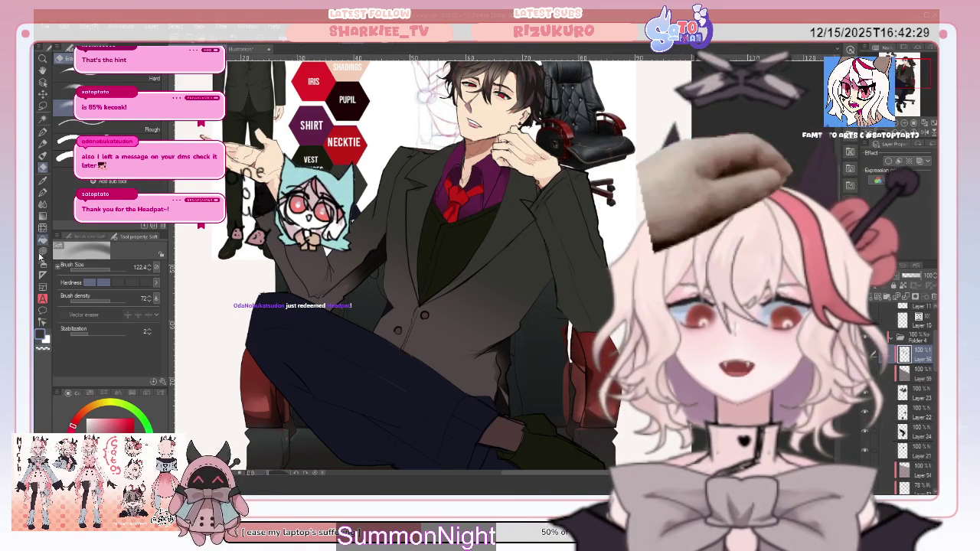
key("u")
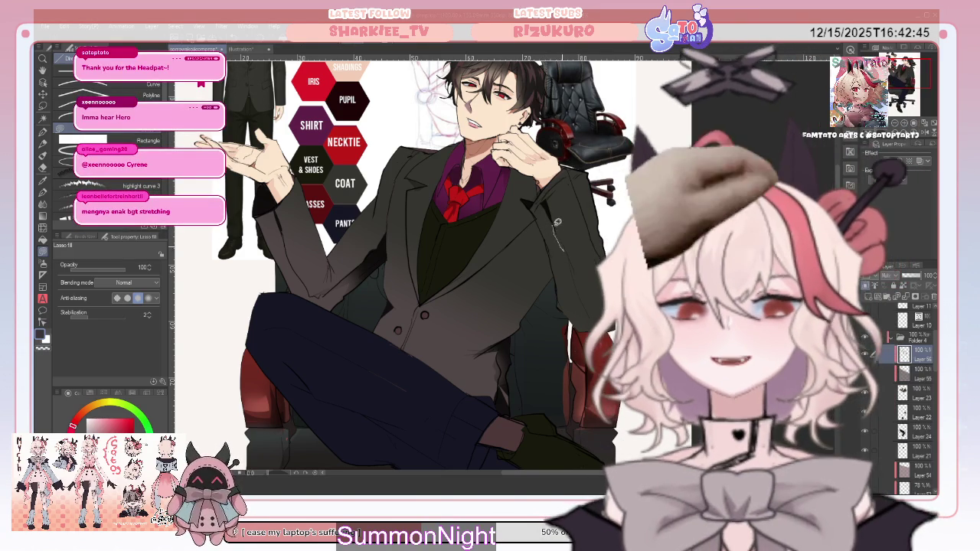
left_click_drag(406, 341, 424, 315)
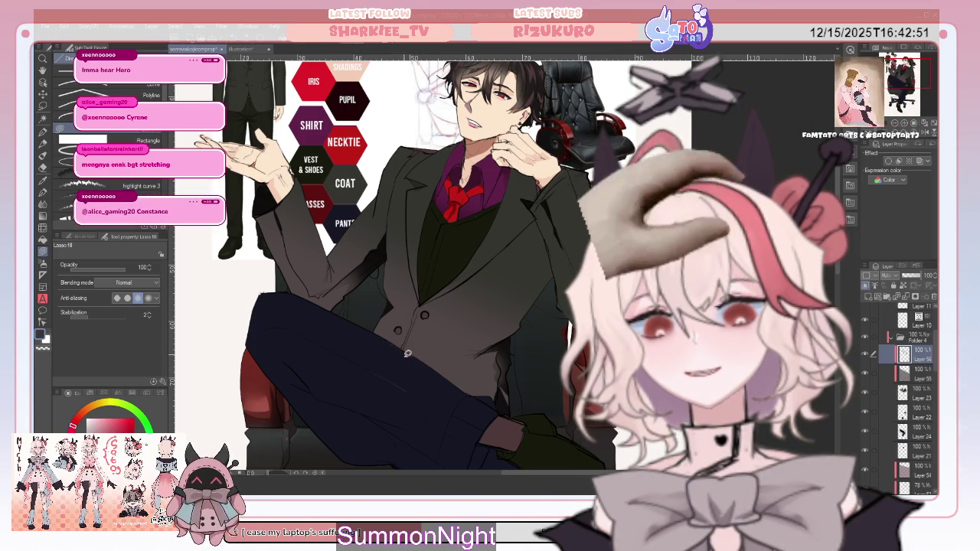
mouse_move(404, 359)
left_mouse_down()
mouse_move(422, 314)
mouse_move(409, 335)
left_mouse_up()
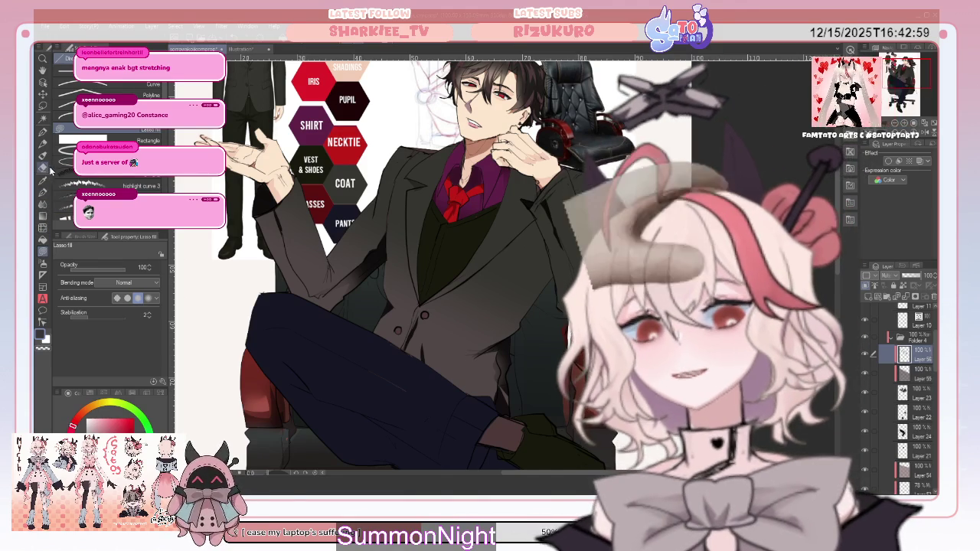
key("e")
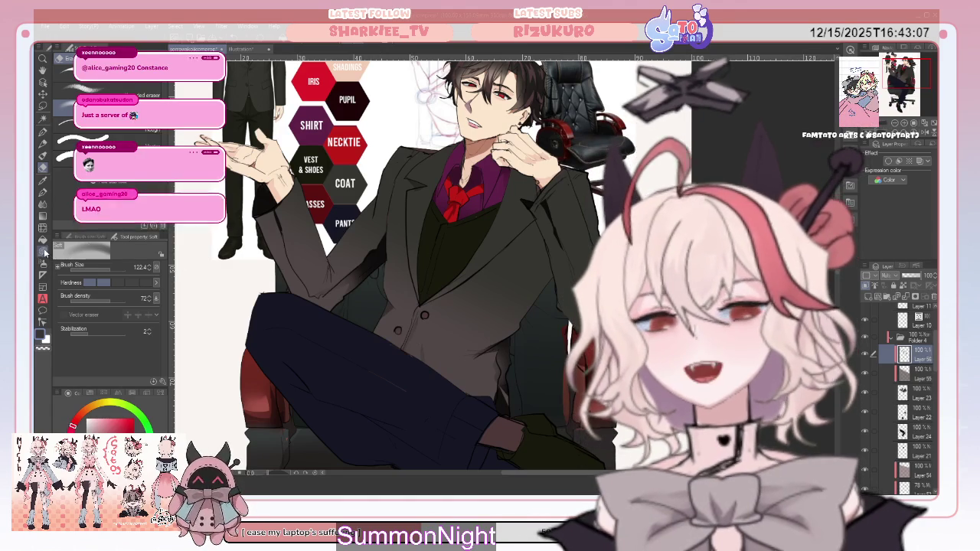
left_click(44, 251)
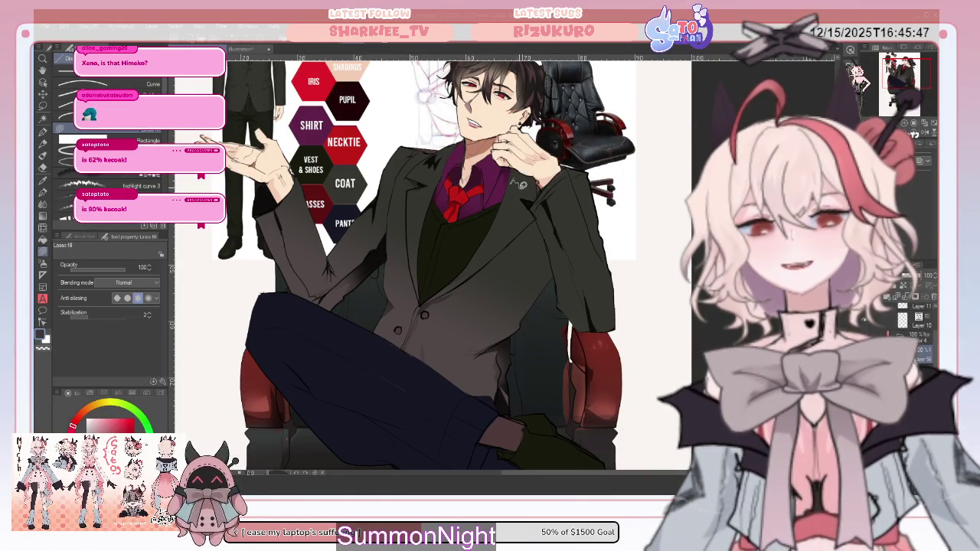
left_click(43, 205)
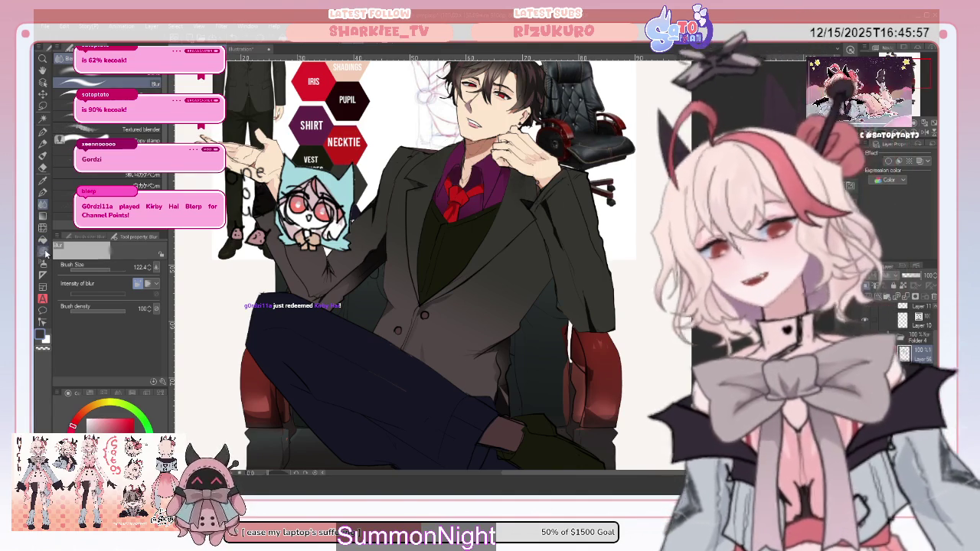
left_click(42, 249)
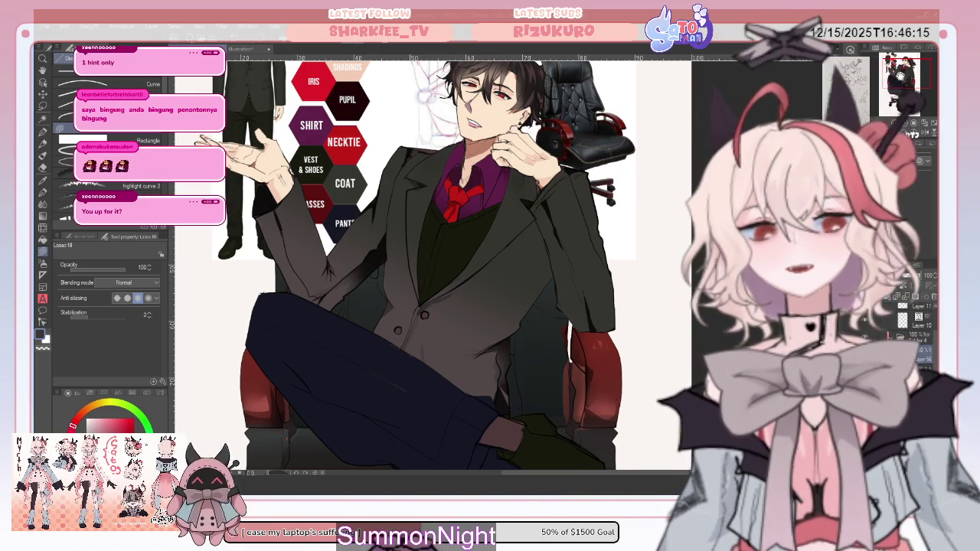
- Zoom out and lasso-fill another shadow area on the jacket
scroll(429, 261, "down", 3)
scroll(428, 260, "down", 3)
scroll(429, 261, "up", 1)
scroll(429, 261, "up", 3)
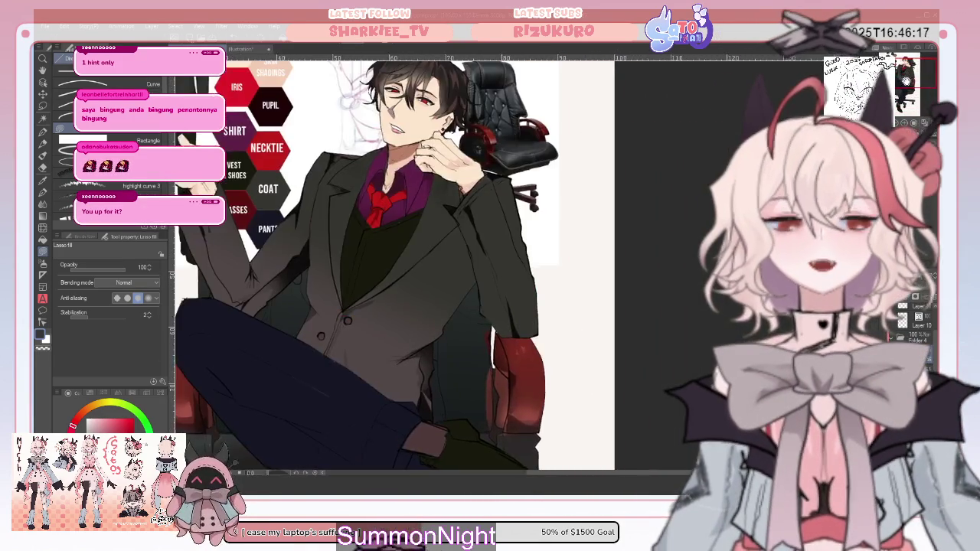
scroll(429, 260, "up", 2)
scroll(475, 289, "up", 1)
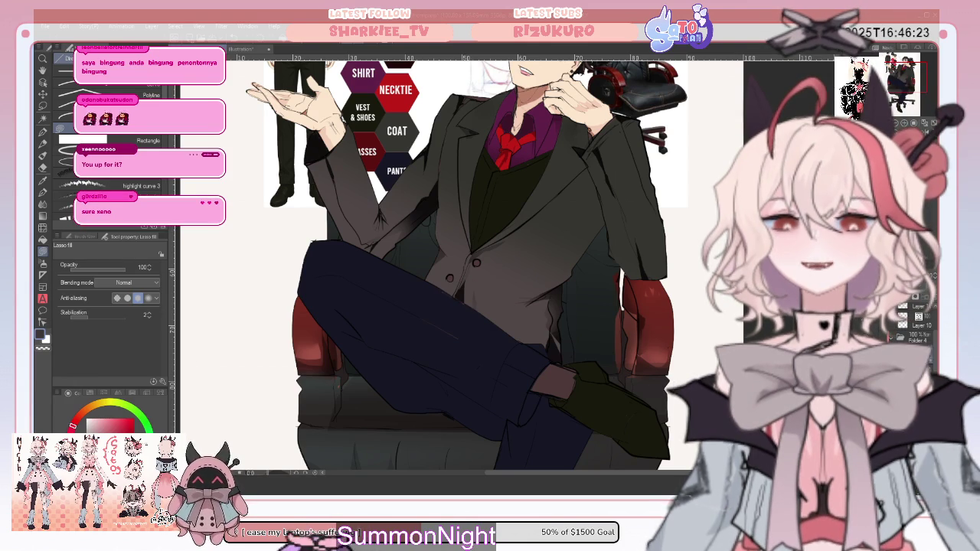
scroll(476, 264, "down", 2)
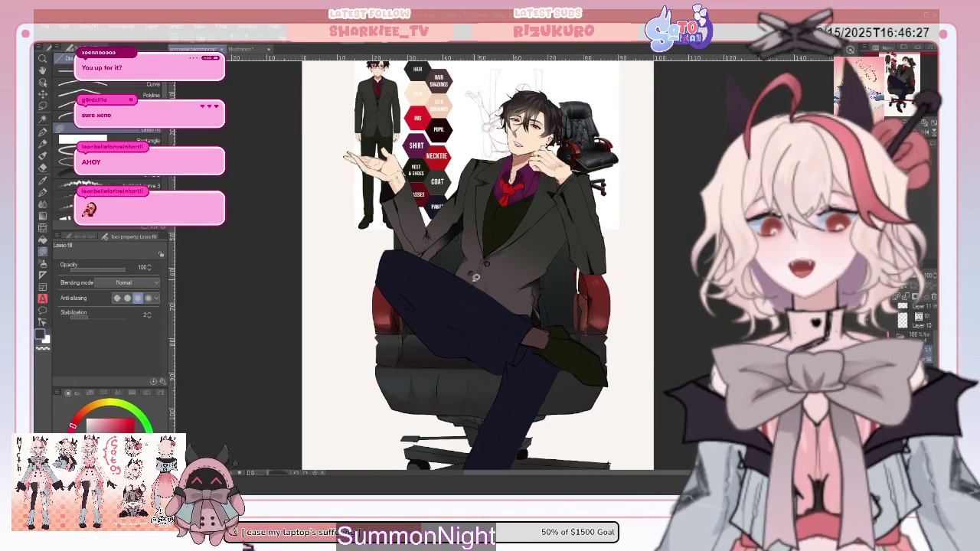
left_click_drag(472, 291, 481, 269)
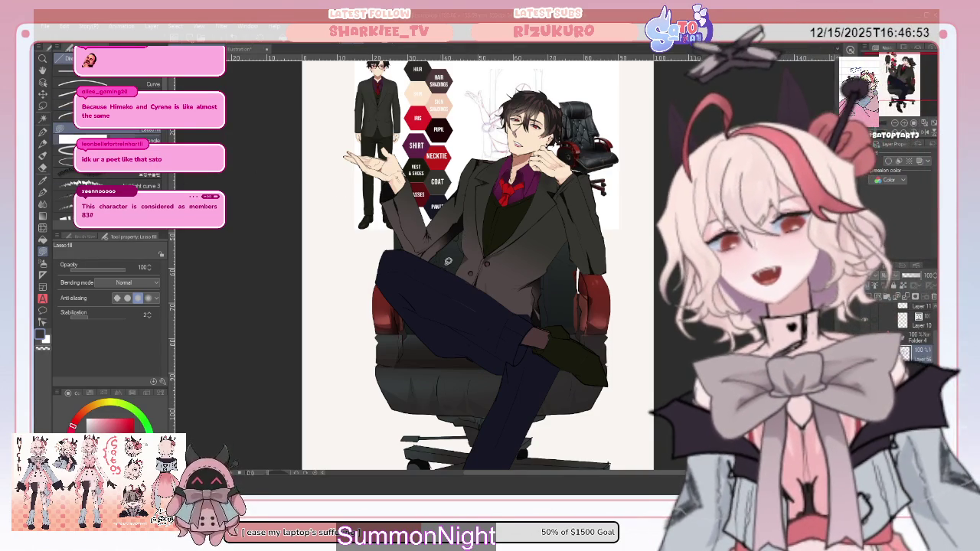
key("o")
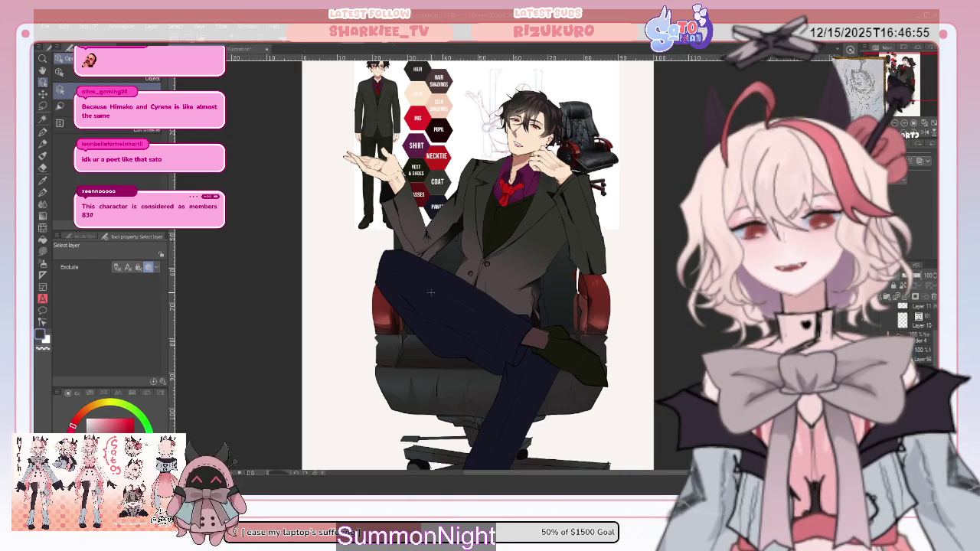
key("u")
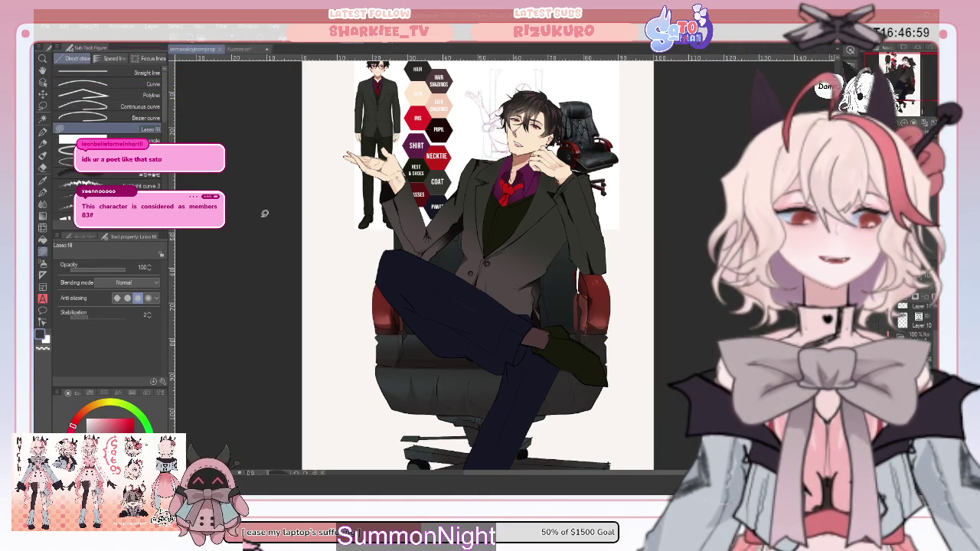
- Sample a cream colour, then set a foreground-to-transparent gradient in muted purple-grey
key("i")
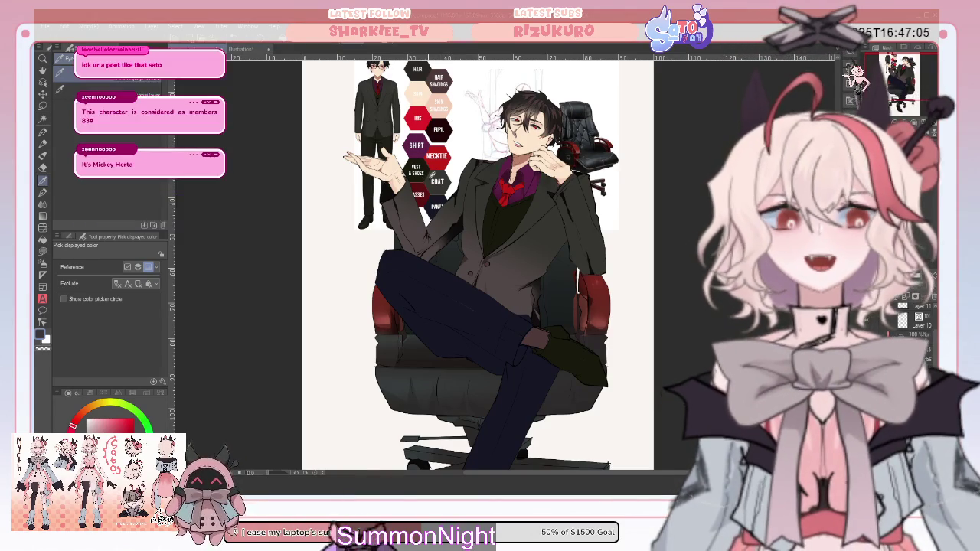
key("x")
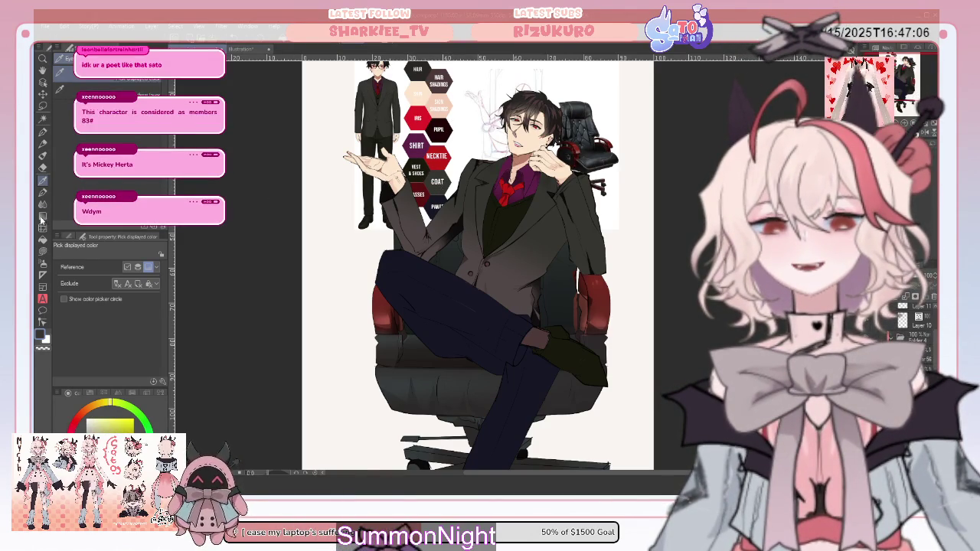
left_click(42, 217)
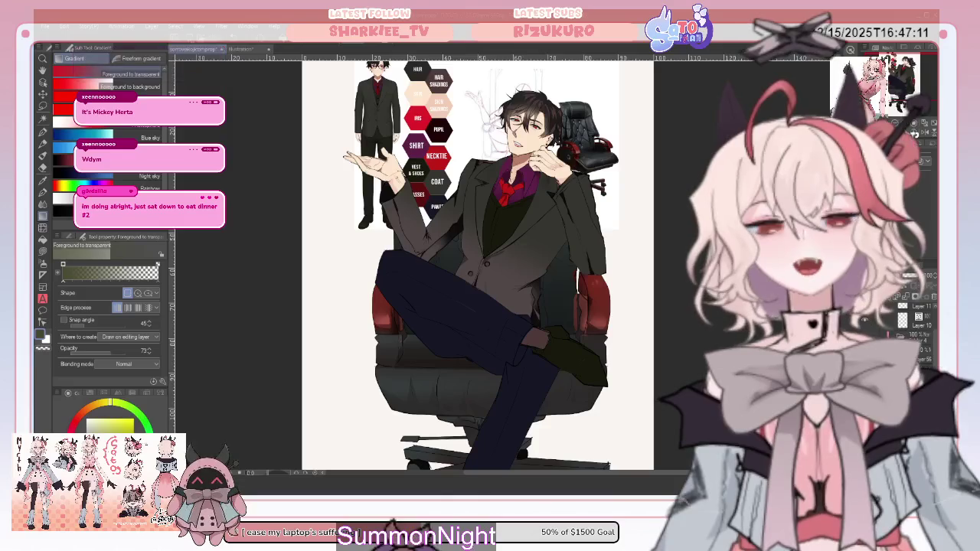
left_click(93, 405)
left_click_drag(92, 404, 147, 417)
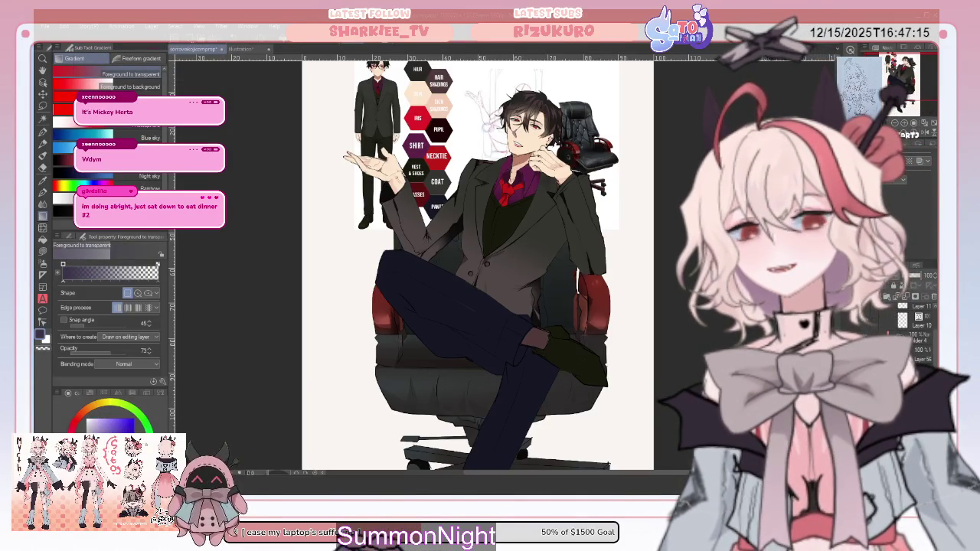
scroll(544, 270, "down", 5)
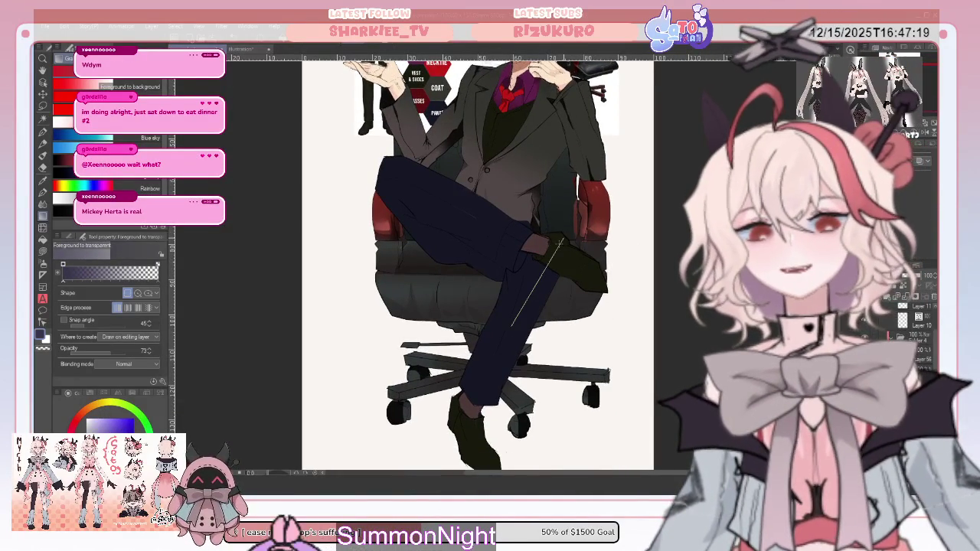
left_click(555, 249)
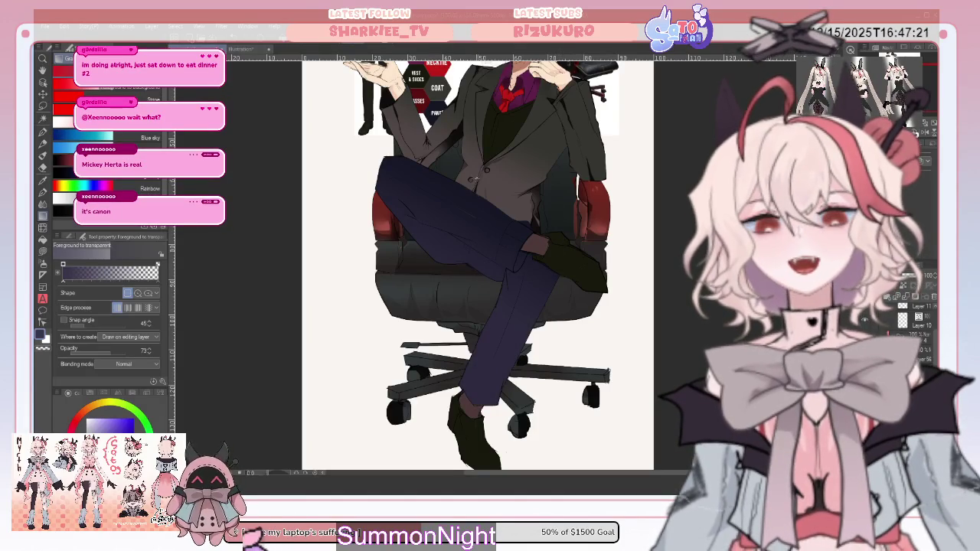
left_click_drag(449, 256, 448, 256)
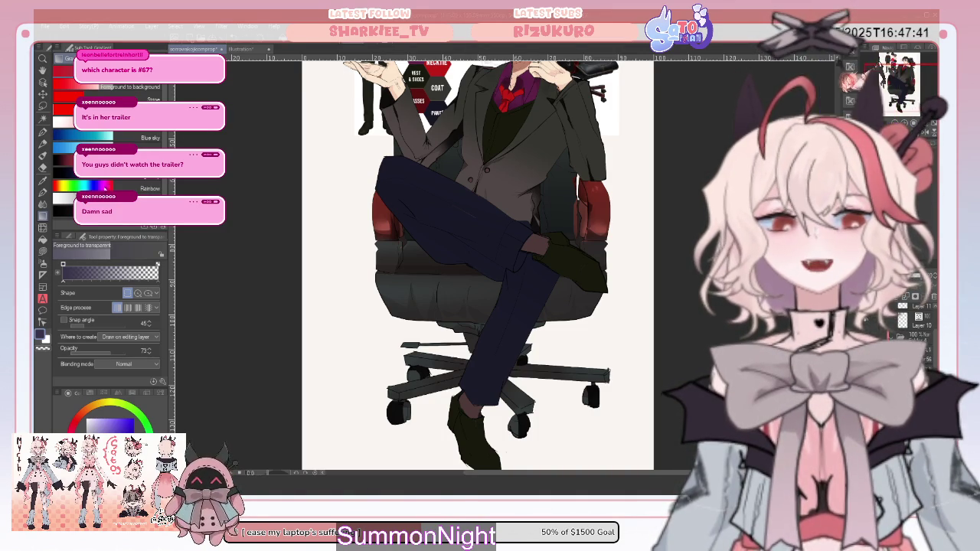
key("u")
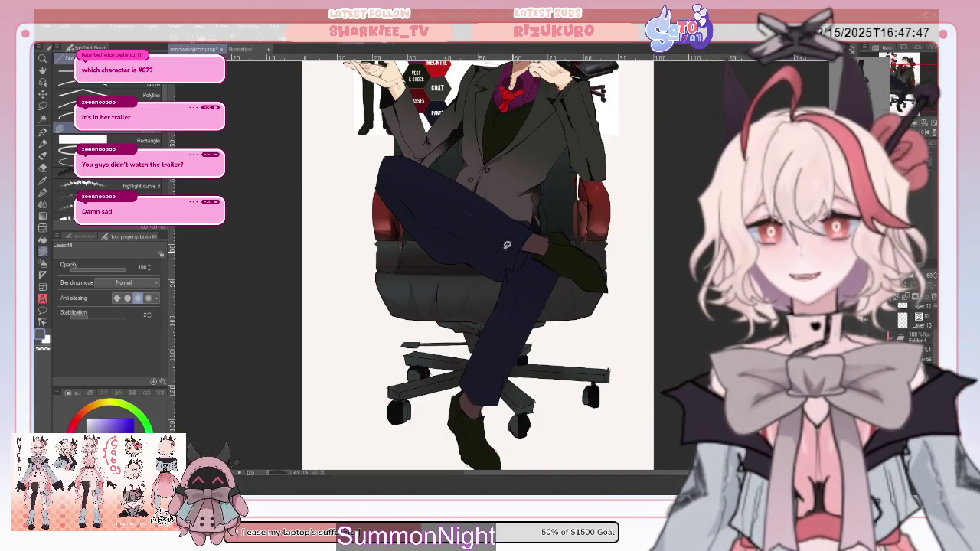
left_click(42, 228)
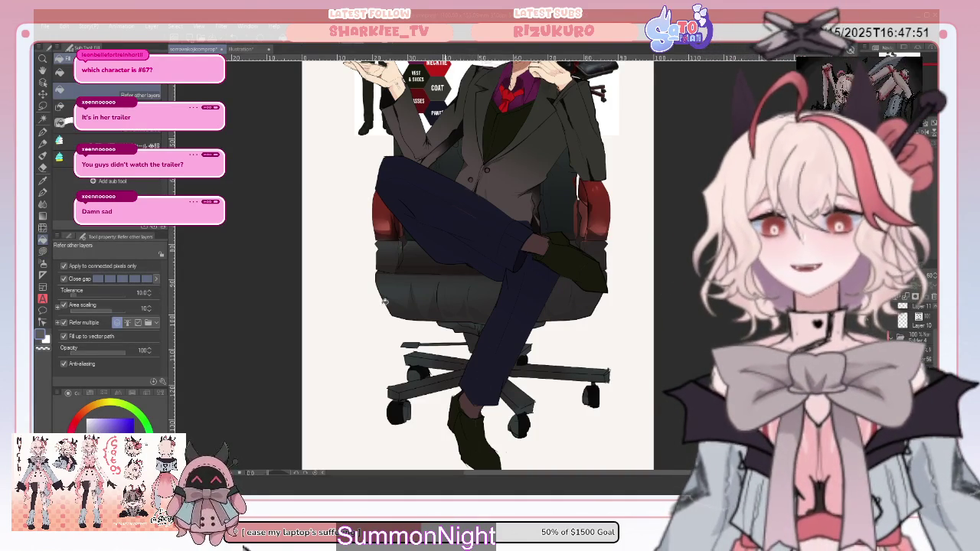
left_click(43, 252)
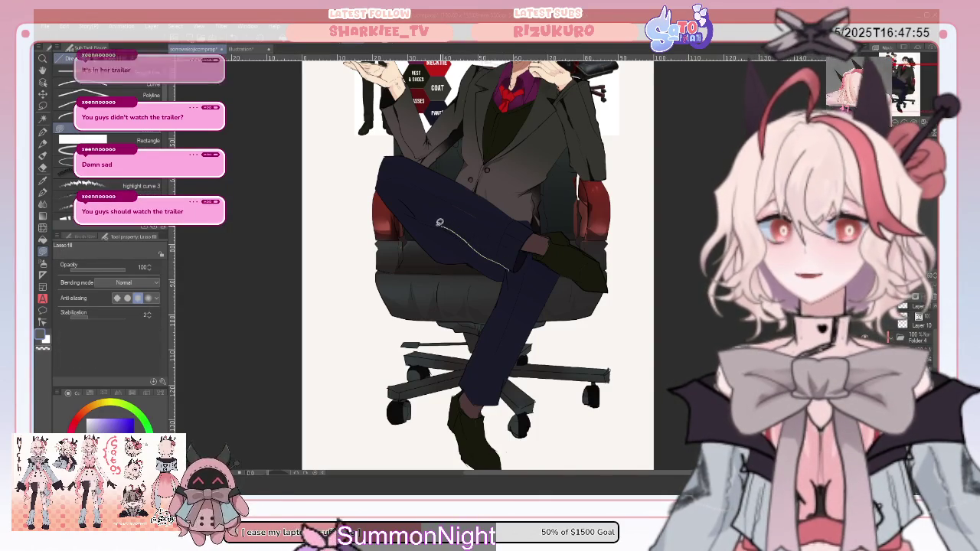
mouse_move(488, 254)
left_mouse_down()
mouse_move(405, 200)
mouse_move(474, 248)
left_mouse_up()
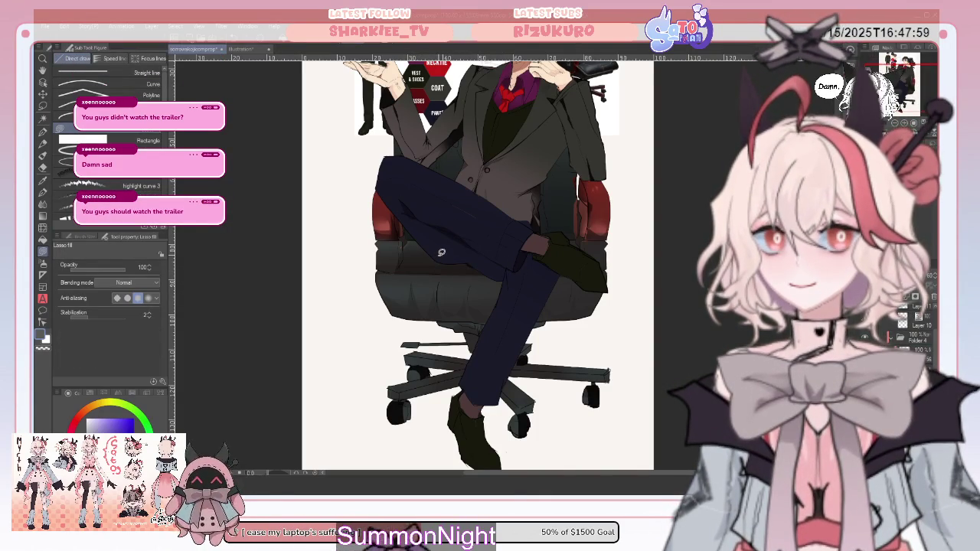
left_click_drag(435, 267, 500, 280)
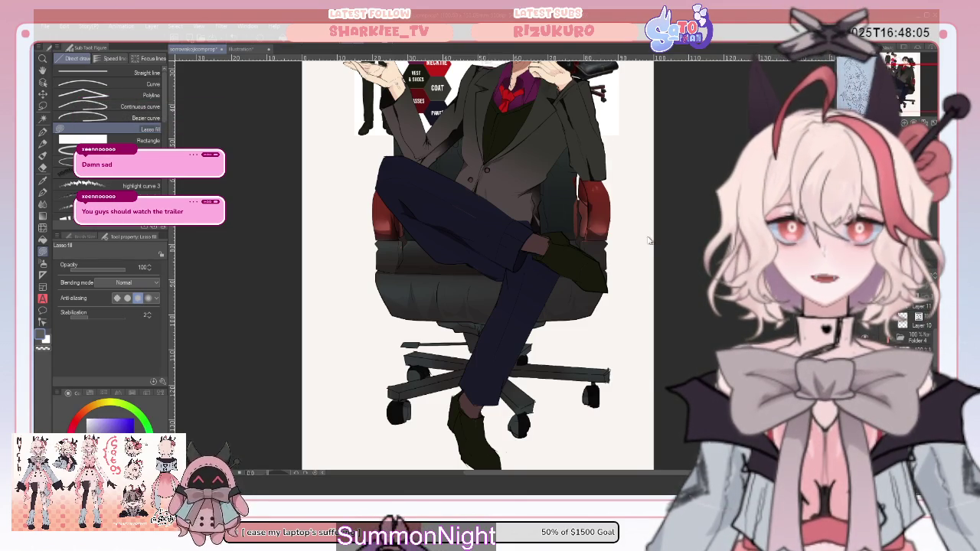
left_click(43, 106)
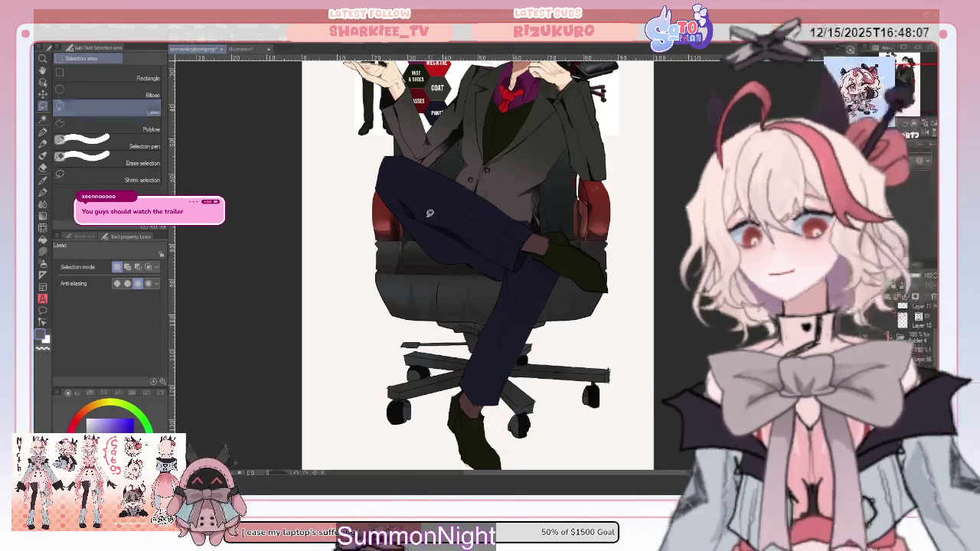
- Select part of the trousers and lay a light gradient inside it
mouse_move(399, 218)
left_mouse_down()
mouse_move(435, 275)
mouse_move(442, 214)
left_mouse_up()
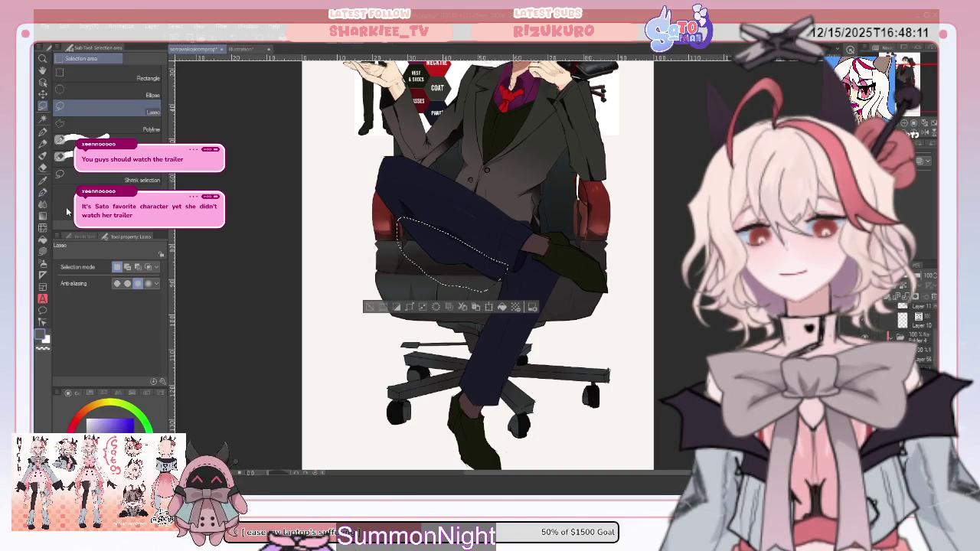
left_click(43, 217)
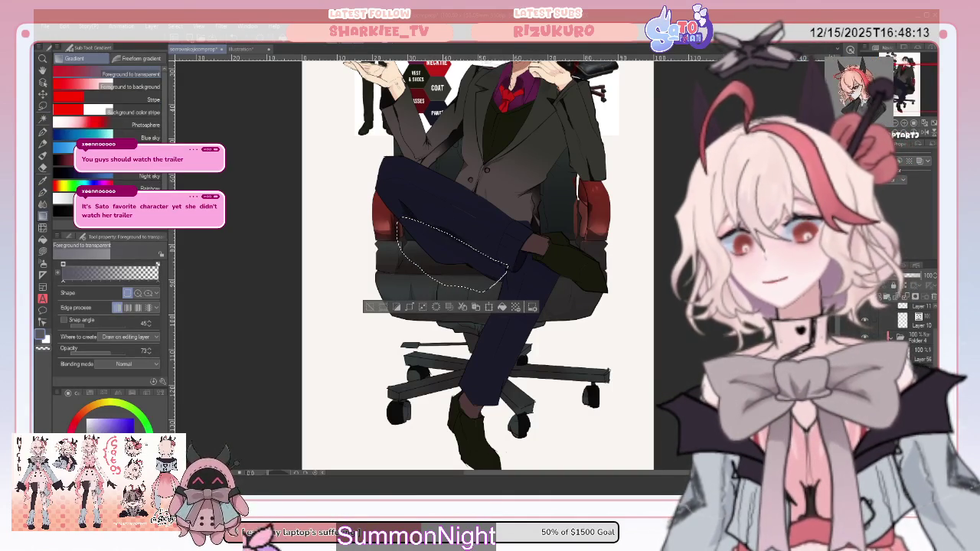
left_click_drag(471, 264, 469, 251)
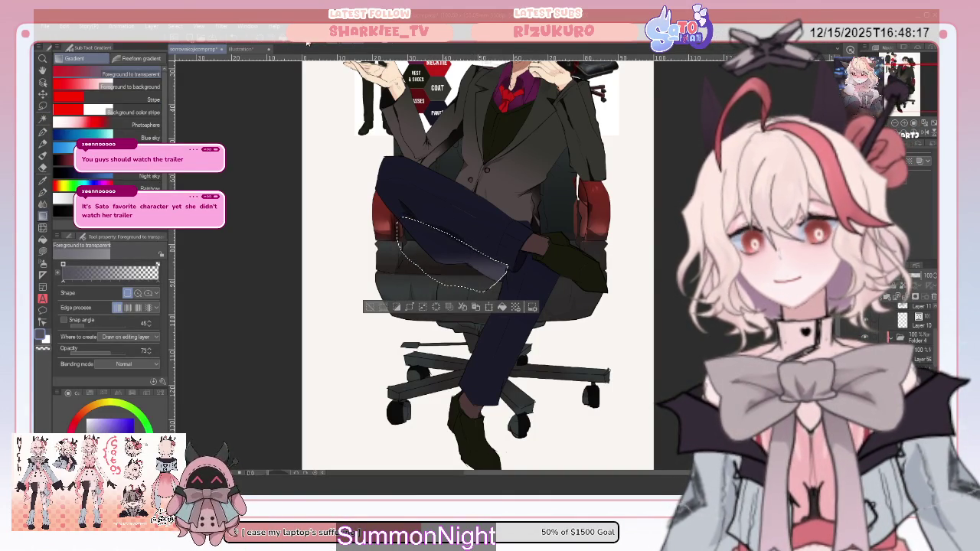
key("ctrl+d")
- Lasso the raised thigh and lighten it with a gradient
left_click(43, 105)
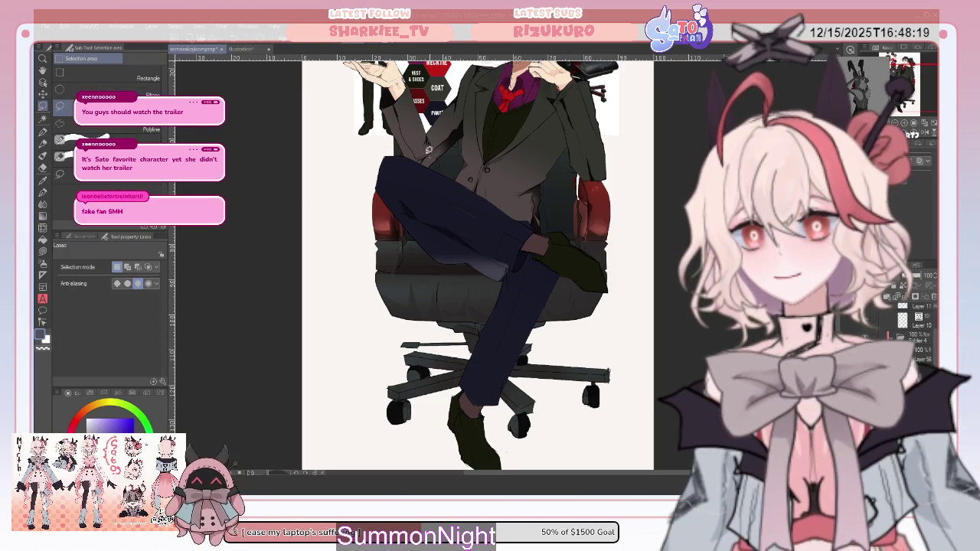
left_click_drag(432, 154, 474, 245)
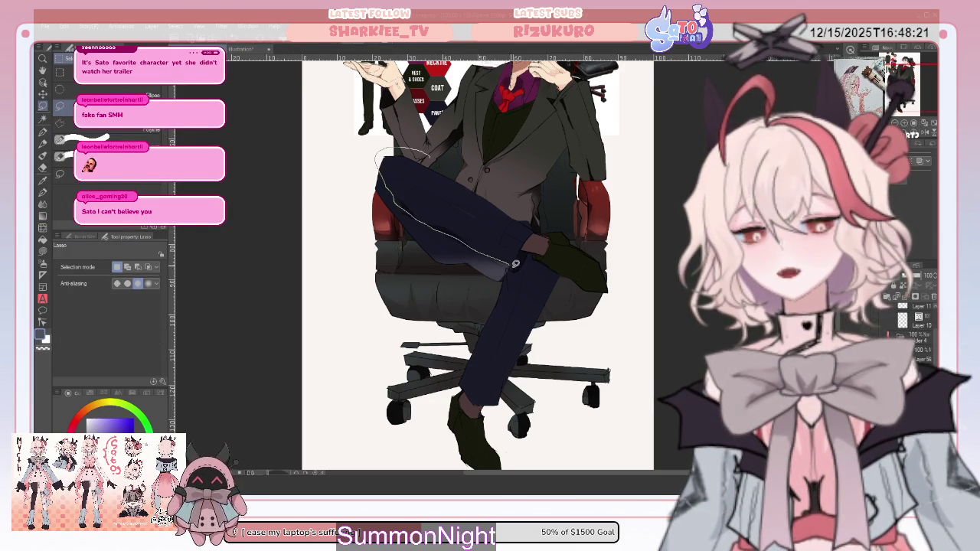
left_click_drag(515, 180, 528, 184)
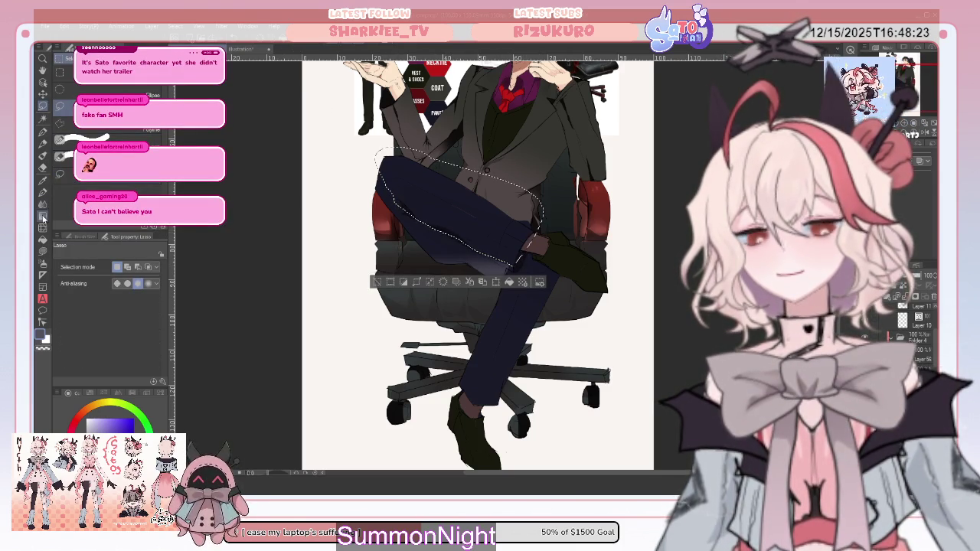
key("g")
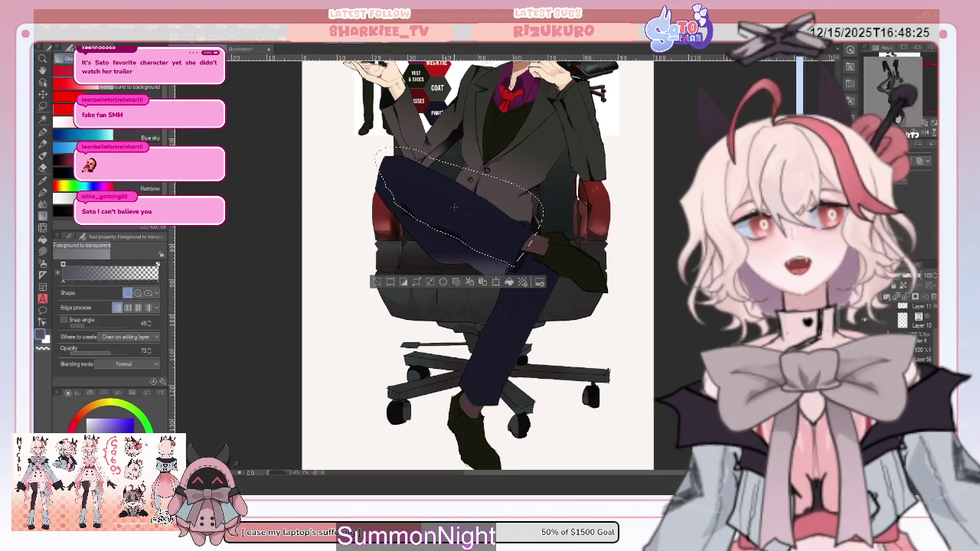
left_click_drag(453, 231, 462, 204)
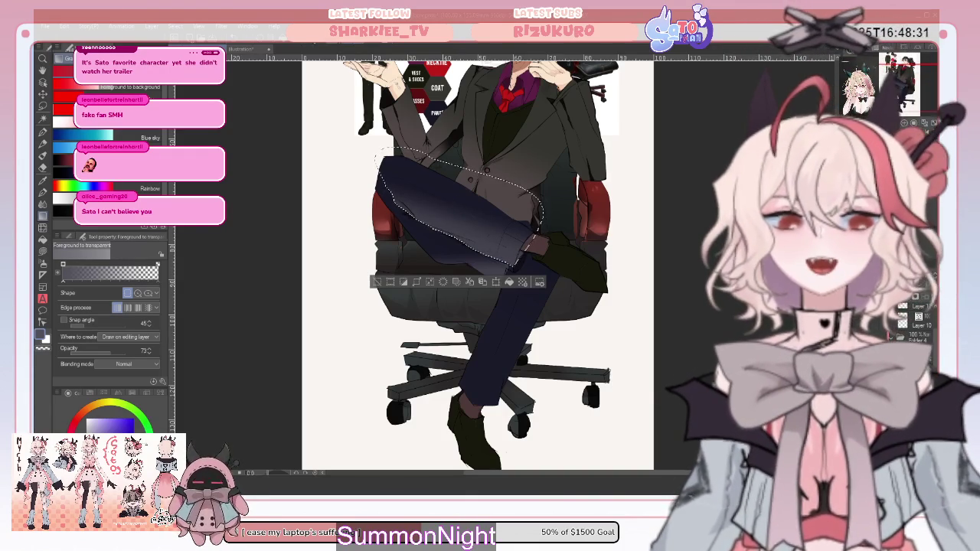
key("ctrl+d")
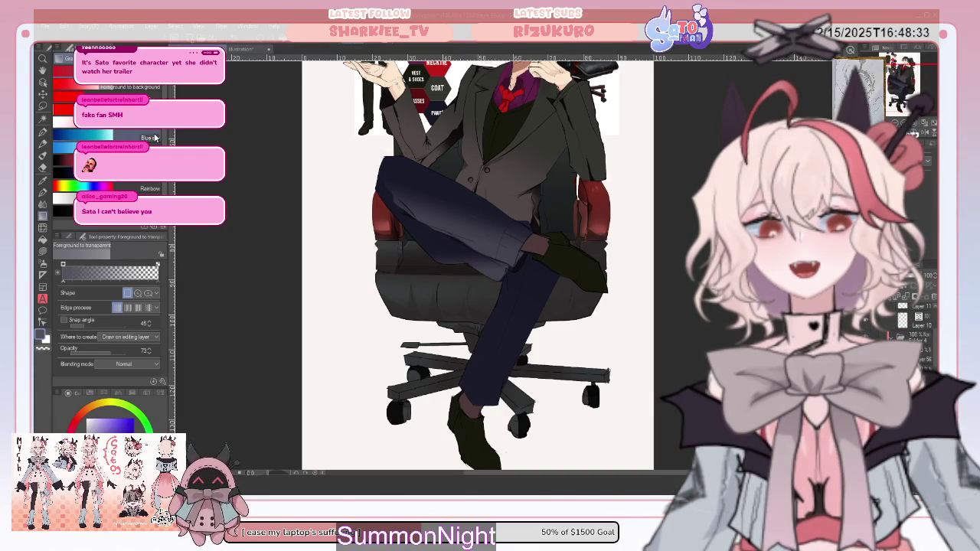
- Lasso the lower leg around the shoe and apply a purple-grey gradient
key("m")
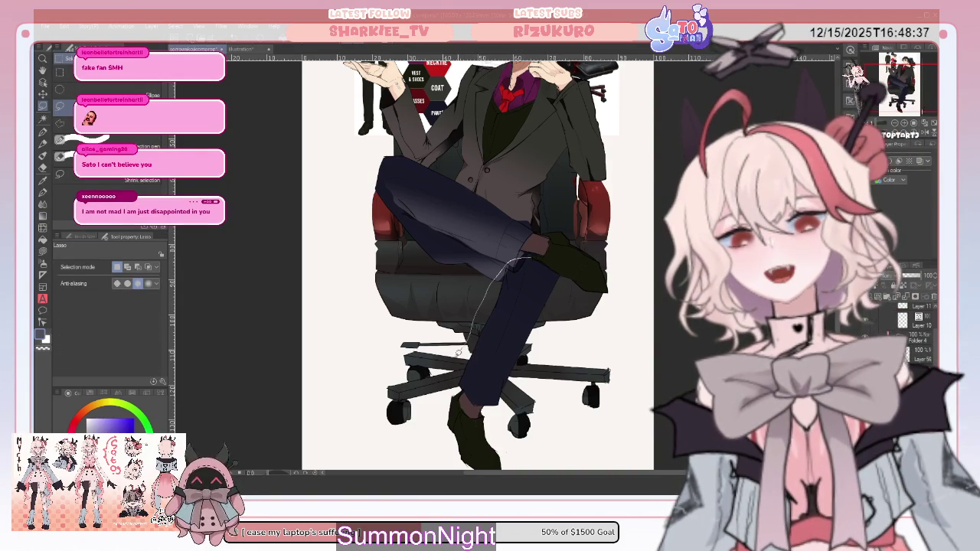
left_click_drag(536, 248, 437, 388)
left_click_drag(460, 448, 567, 297)
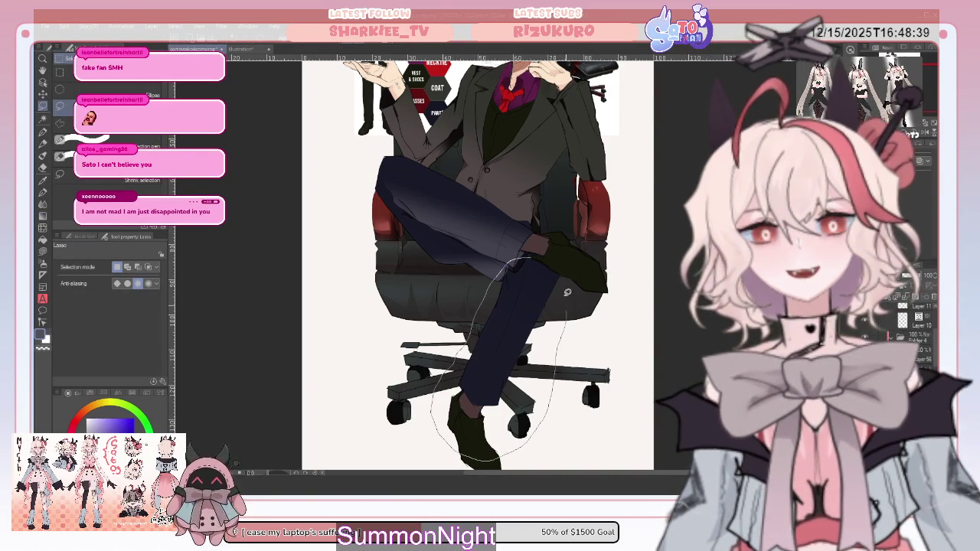
left_click_drag(514, 233, 535, 248)
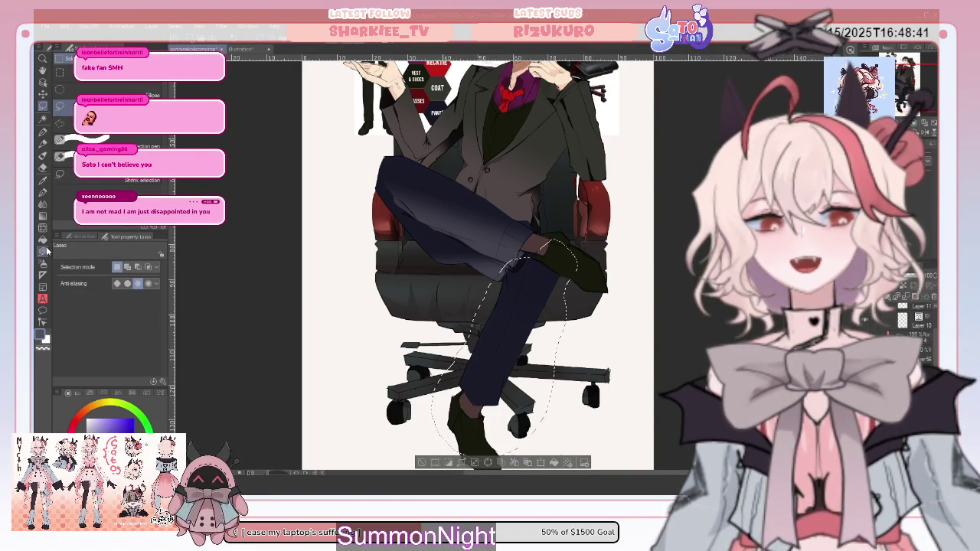
left_click(43, 216)
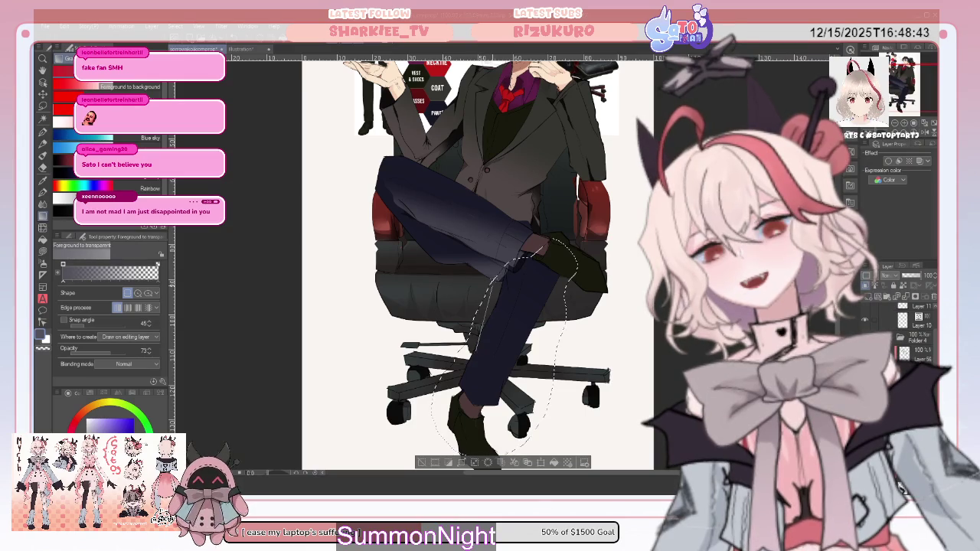
left_click_drag(483, 414, 528, 291)
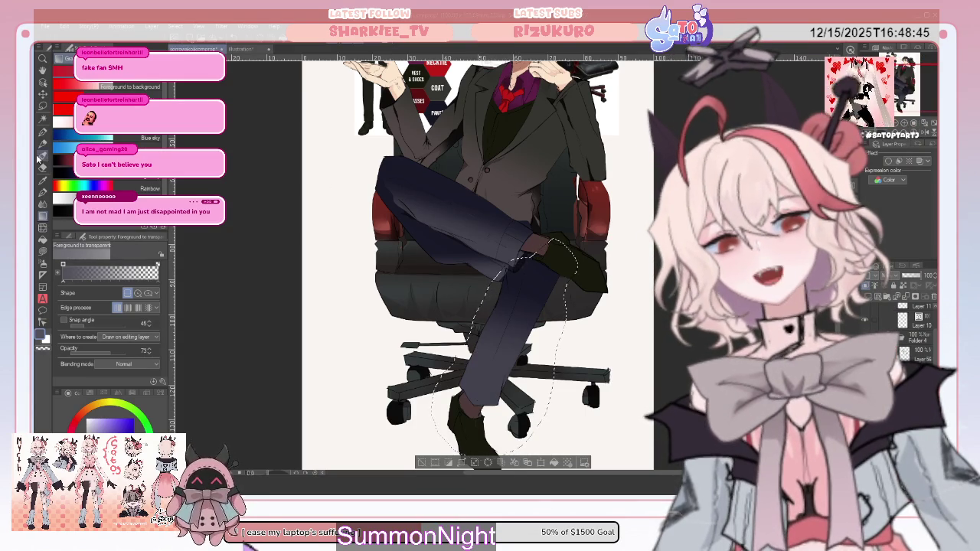
left_click(43, 167)
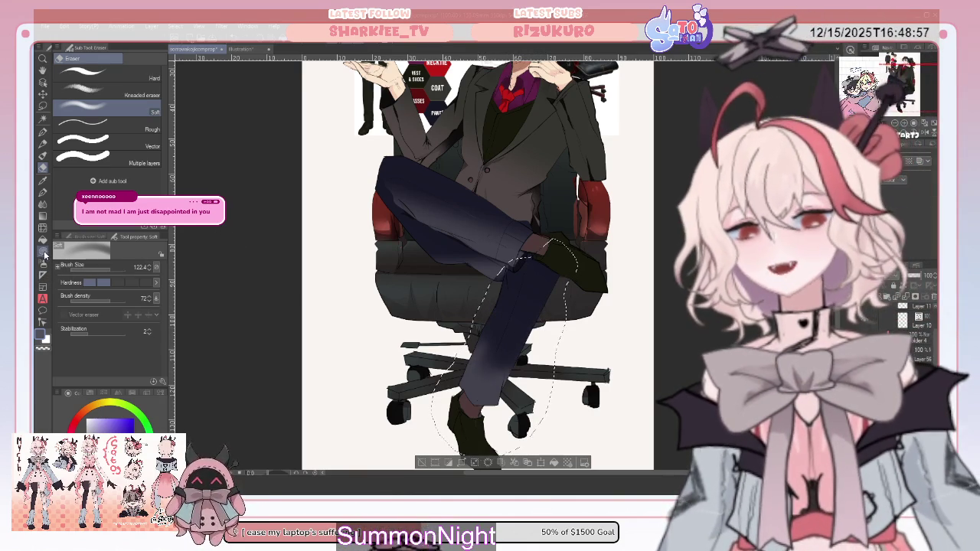
- Rework the lower-leg shading, undoing the gradient, then zoom out to the whole illustration
key("u")
left_click_drag(505, 337, 499, 341)
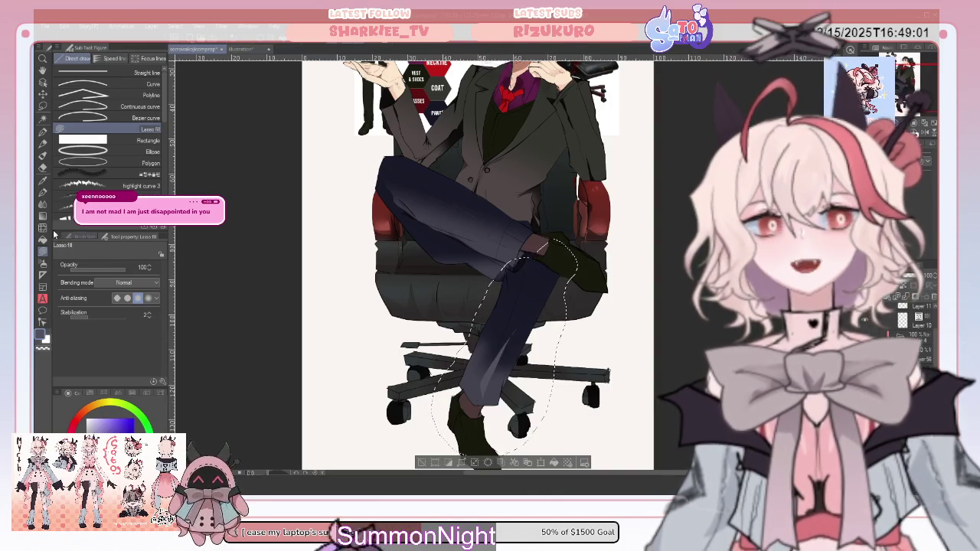
left_click(43, 204)
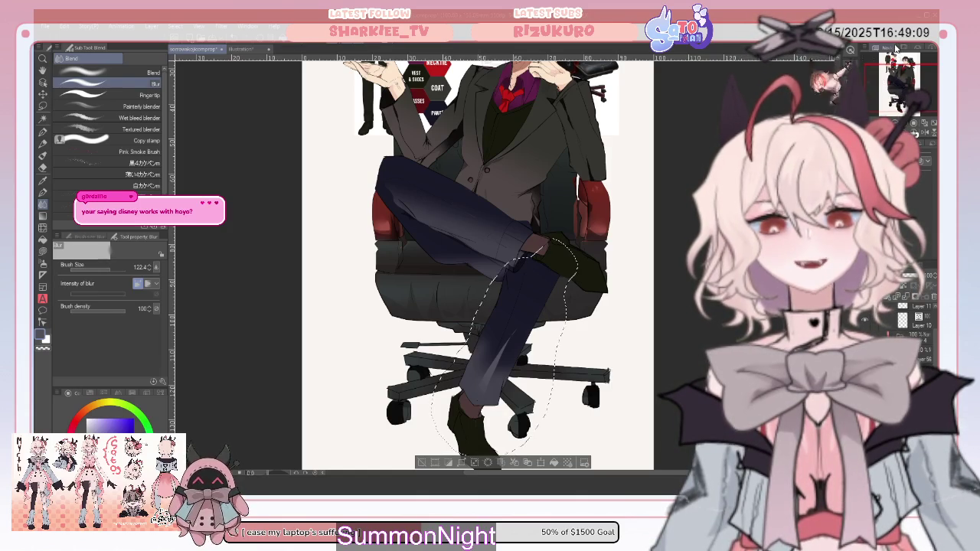
key("ctrl+z")
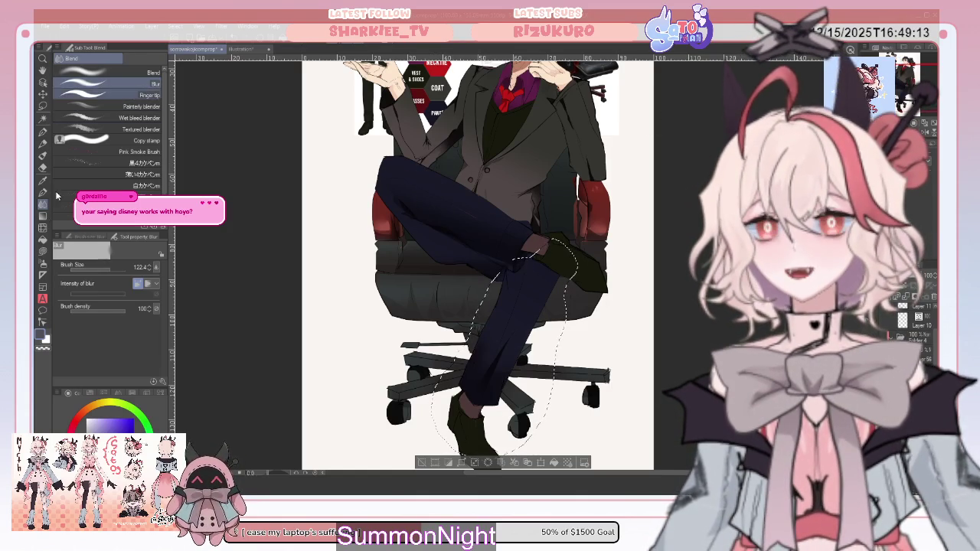
key("e")
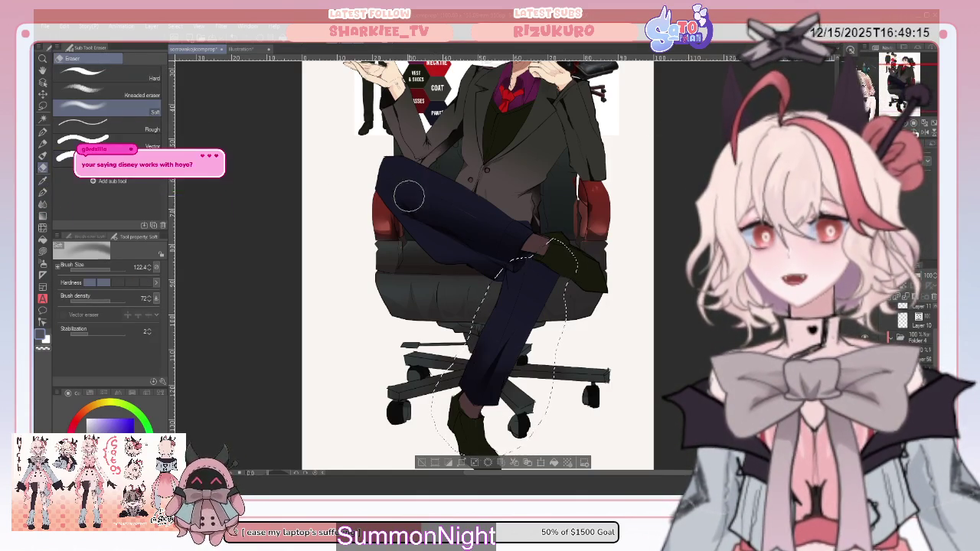
key("ctrl+d")
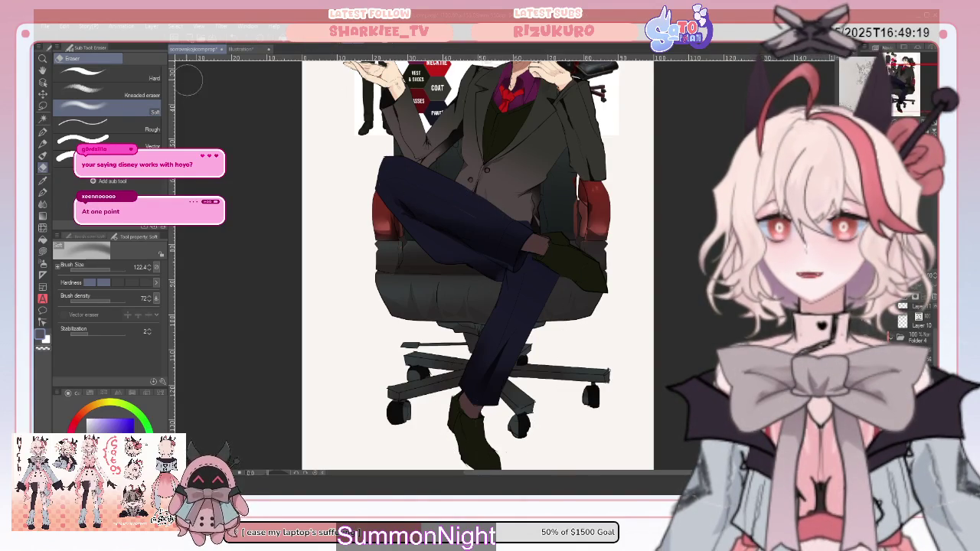
left_click(107, 75)
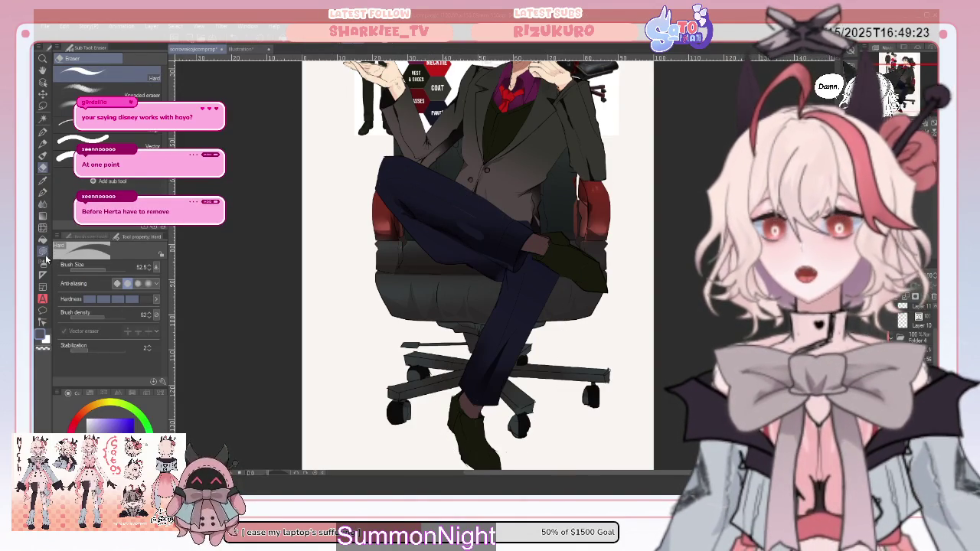
left_click(45, 252)
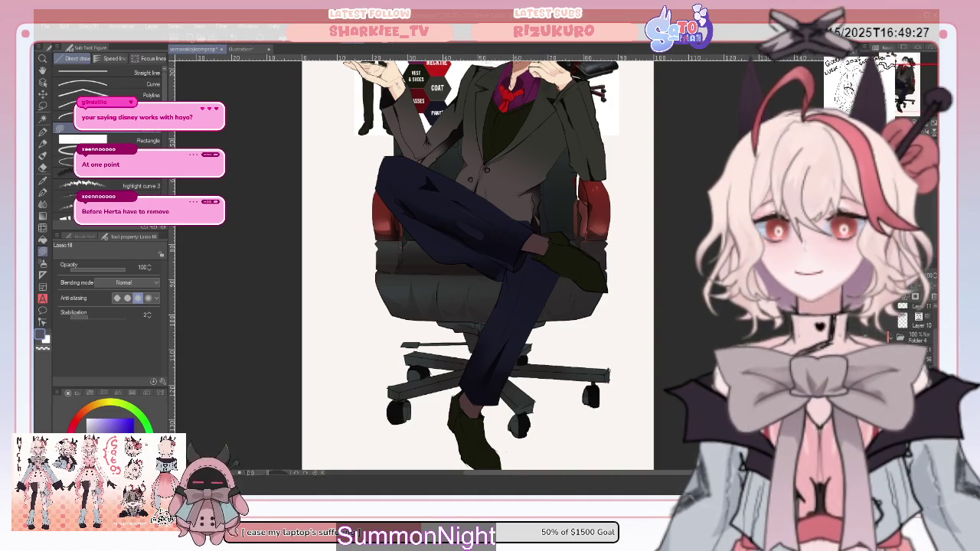
key("ctrl+minus")
key("ctrl+minus")
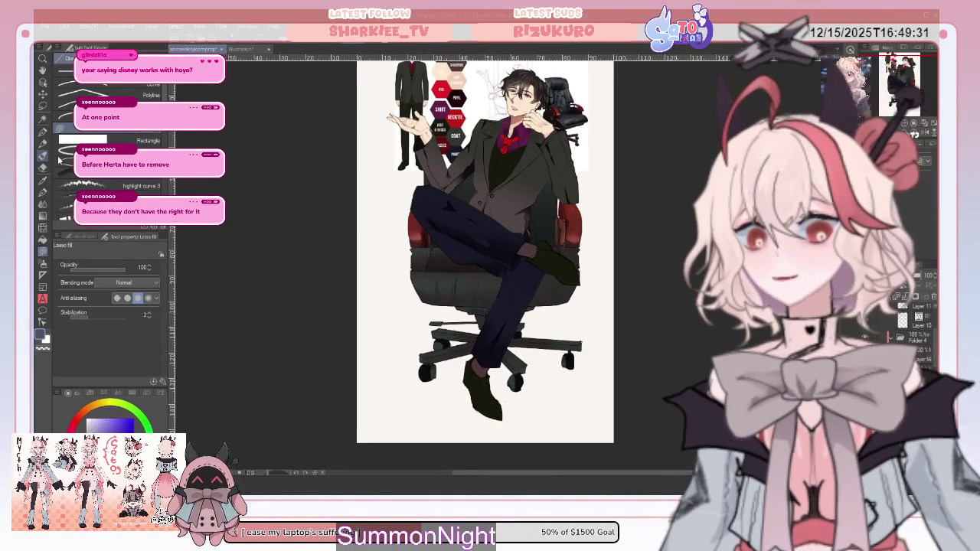
- Try the round mixing brush, then pick Lasso fill for the orange socks
left_click(43, 155)
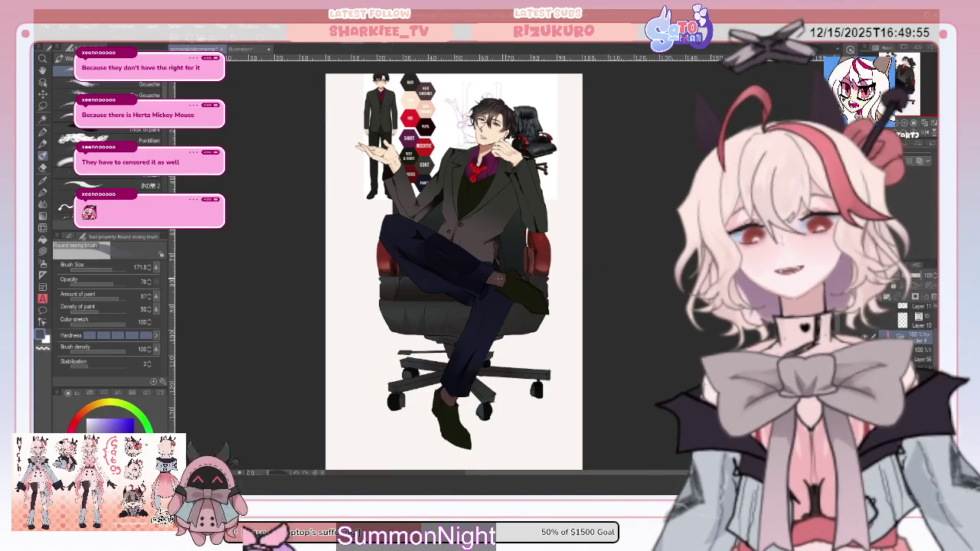
key("o")
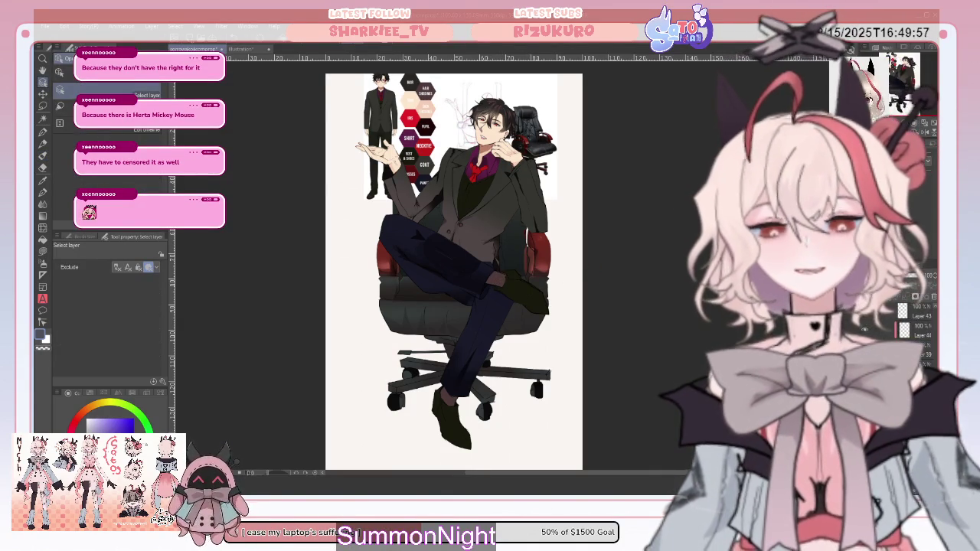
key("b")
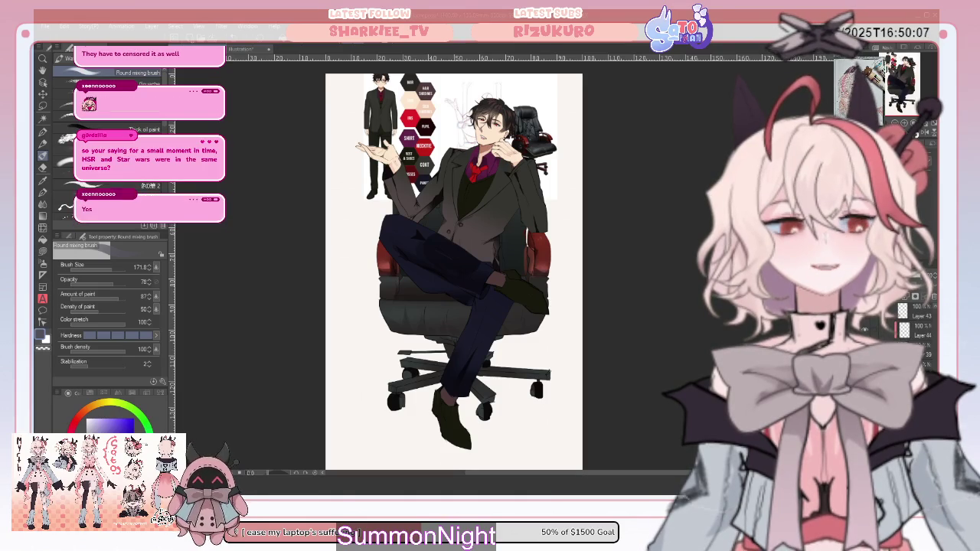
left_click(43, 275)
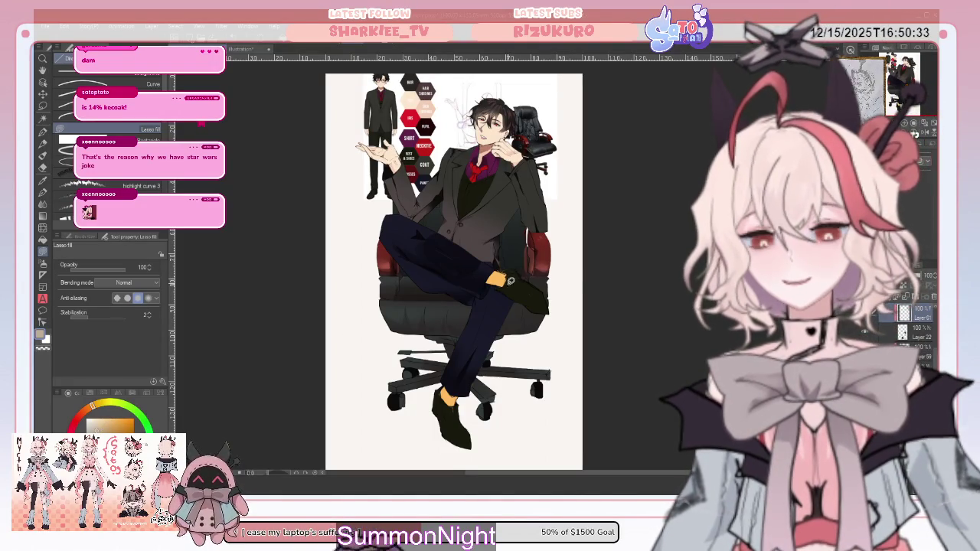
- Lasso-fill a light highlight on the shoe and refine it with hard and soft erasers
left_click_drag(525, 281, 543, 298)
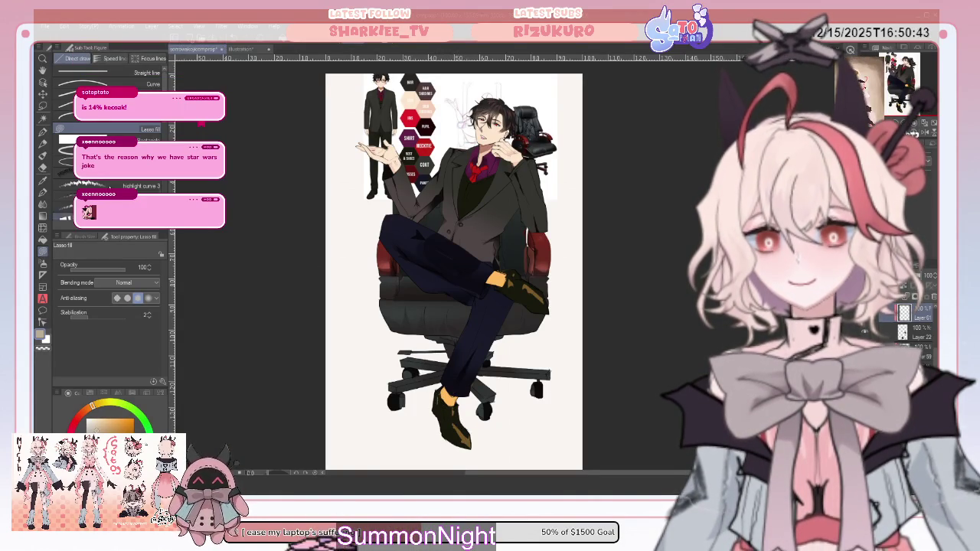
left_click(43, 167)
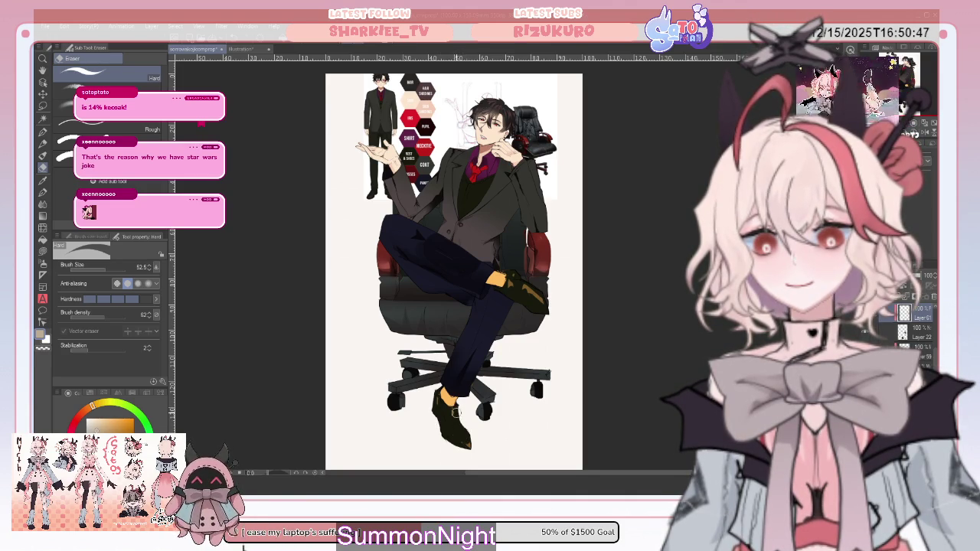
left_click(42, 251)
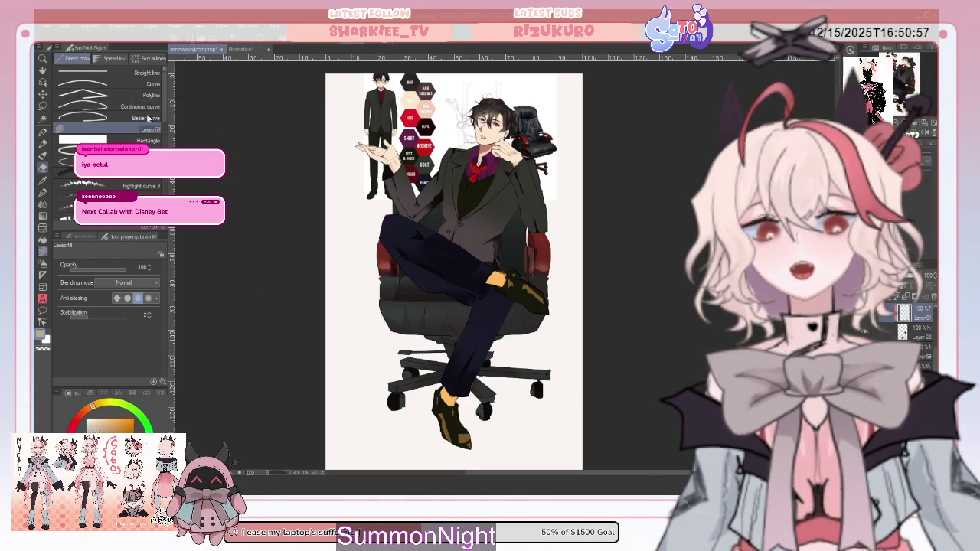
left_click(43, 168)
left_click(92, 107)
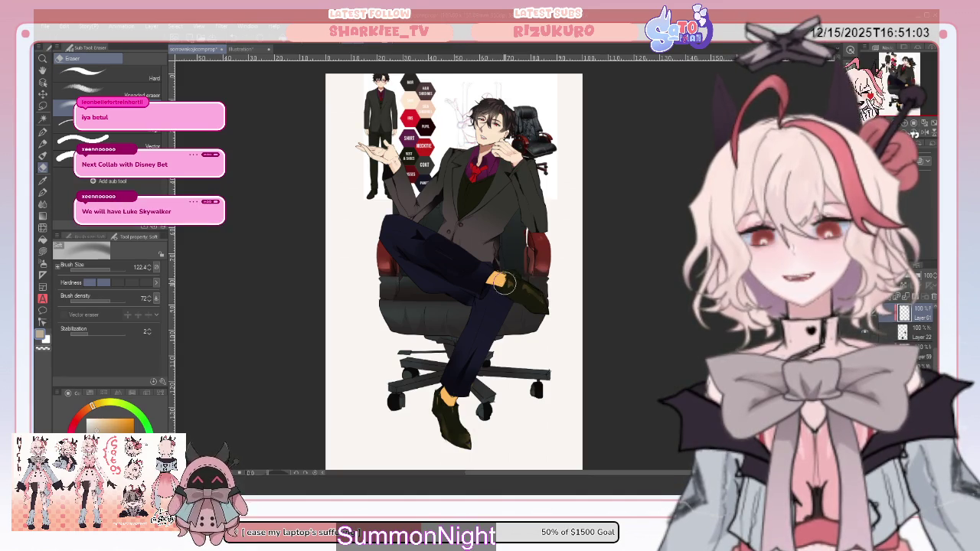
left_click(43, 243)
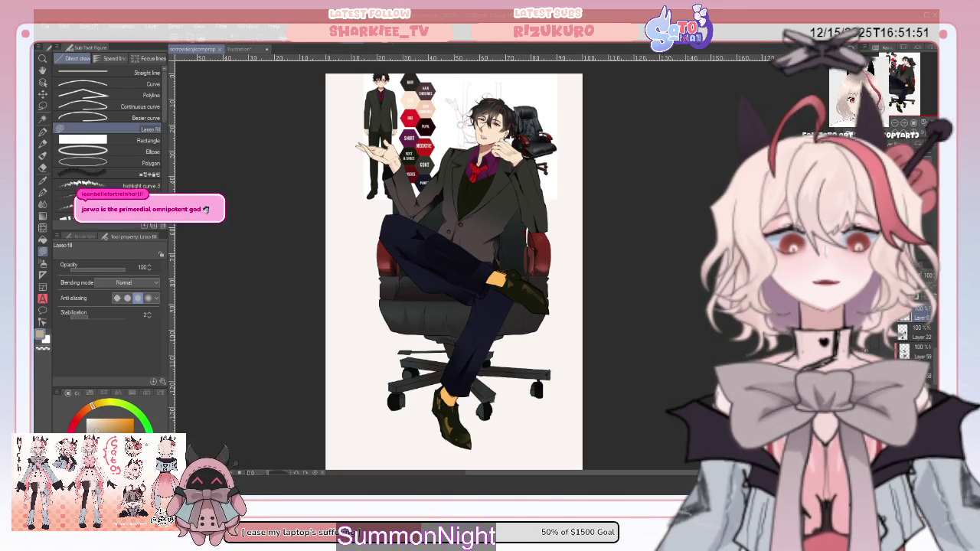
left_click(233, 49)
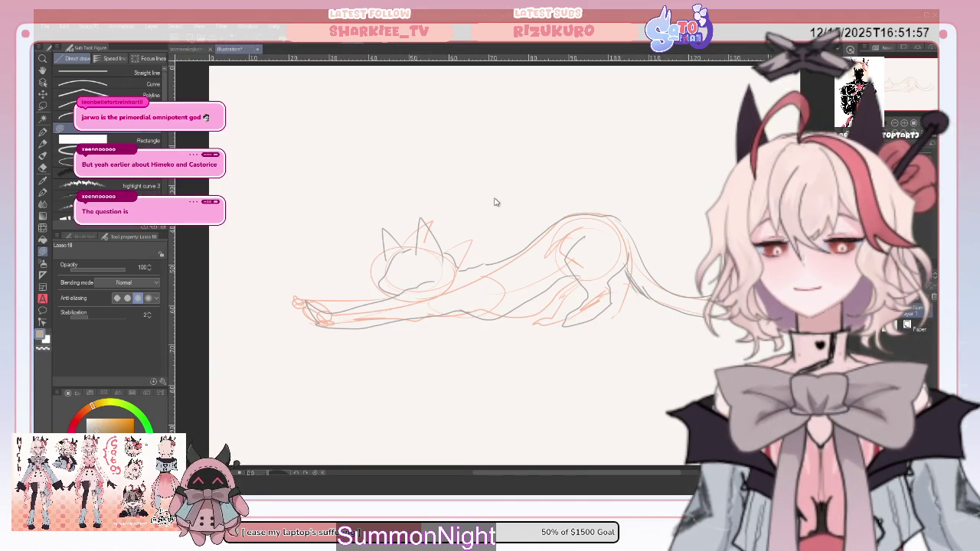
left_click(193, 49)
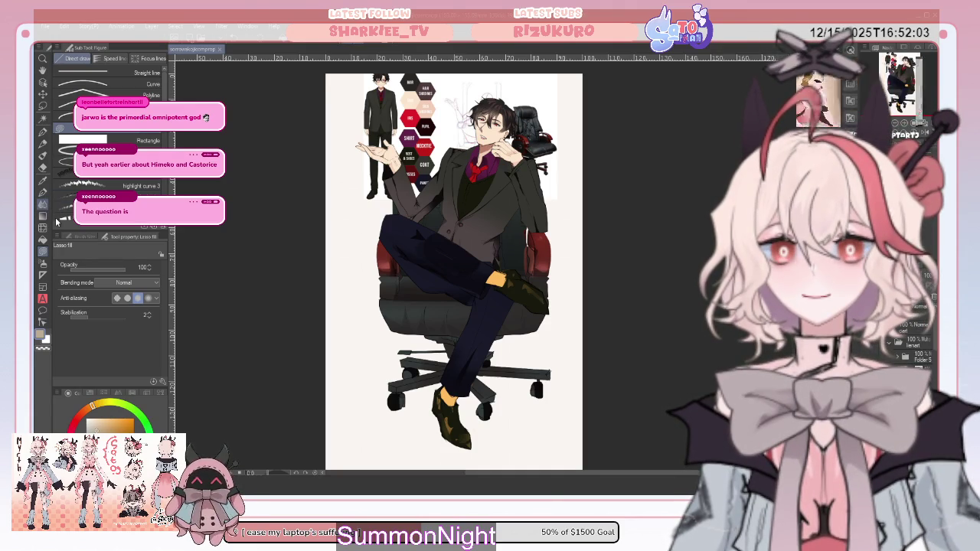
key("j")
- Blur the shoe shading with the Blend tool, then try the Gradient and Soft Eraser tools
left_click_drag(440, 407, 452, 406)
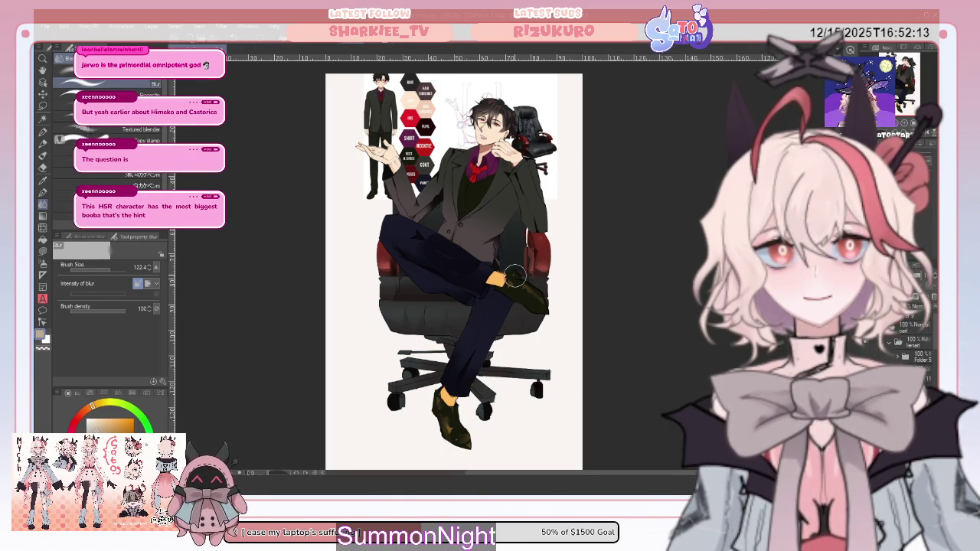
left_click(42, 216)
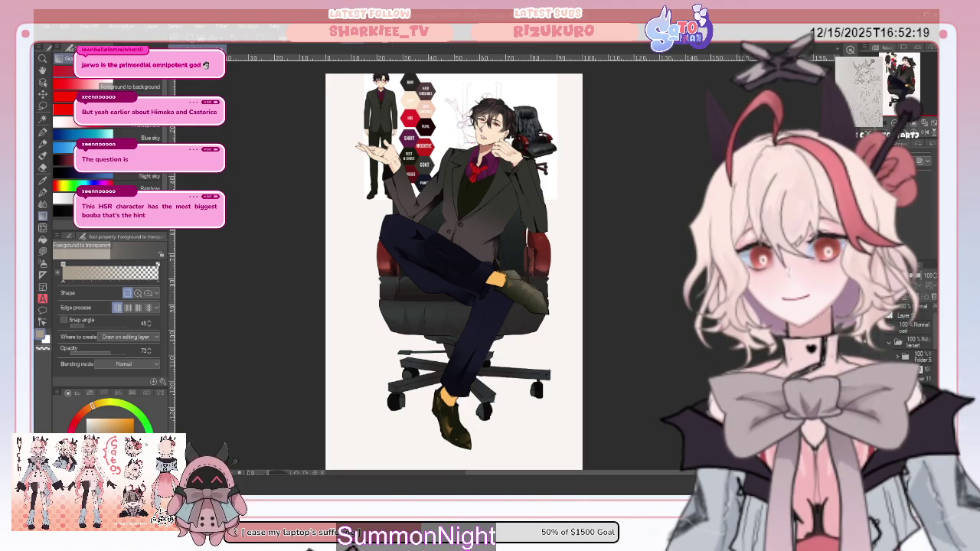
key("e")
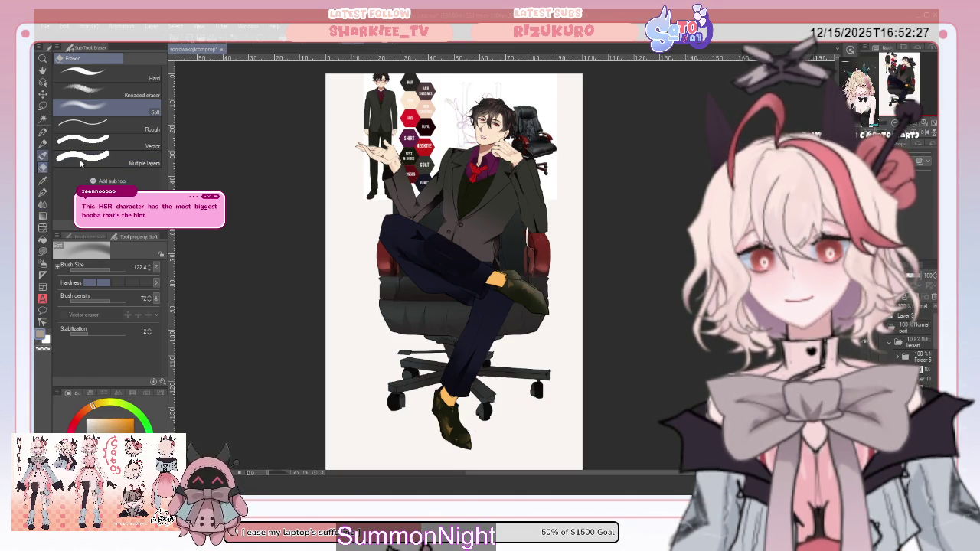
key("b")
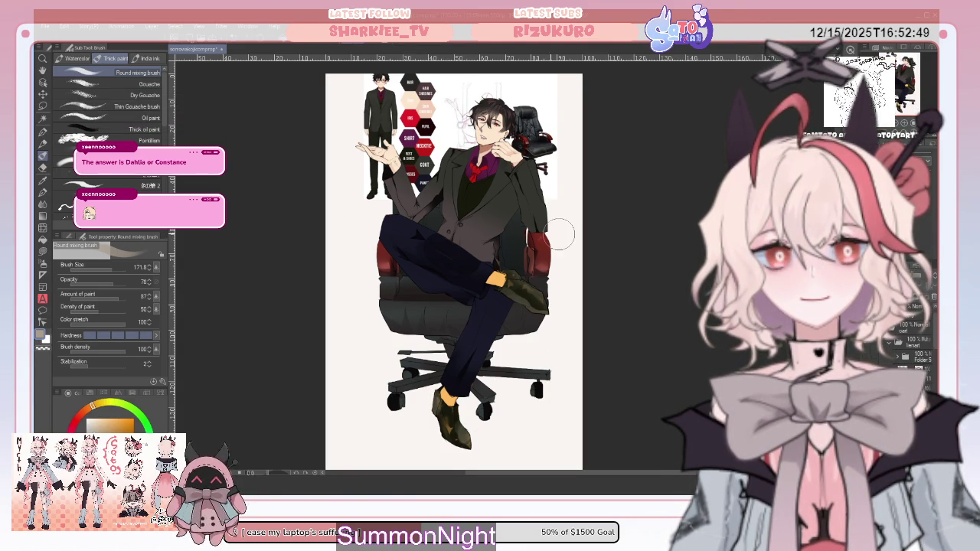
key("e")
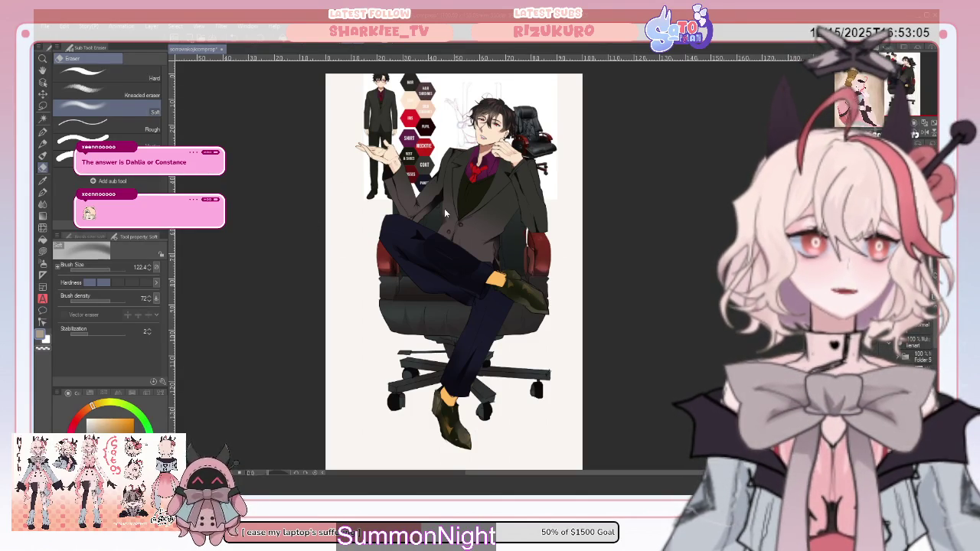
- Lasso-fill the upper and lower shoes with dark navy blue
left_click(41, 251)
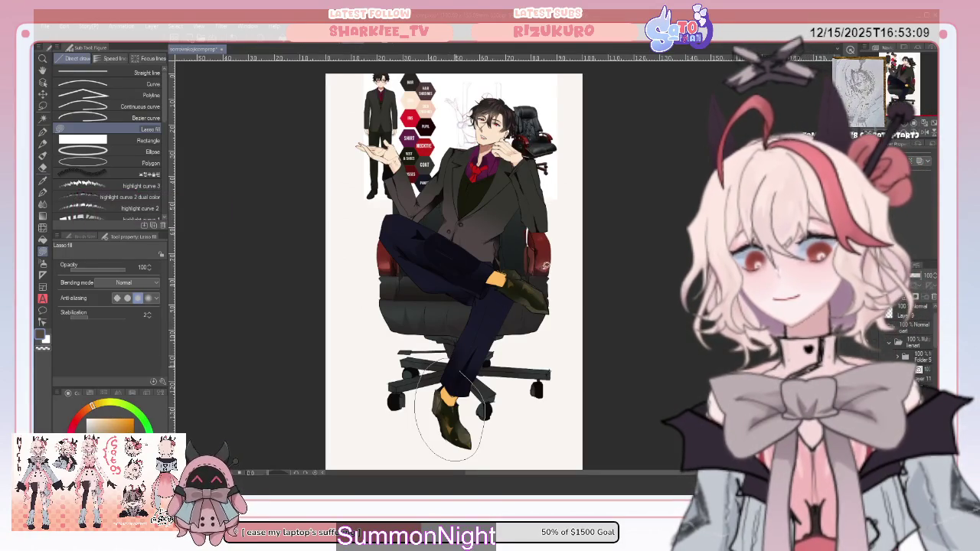
left_click_drag(485, 395, 490, 367)
left_click_drag(520, 249, 565, 320)
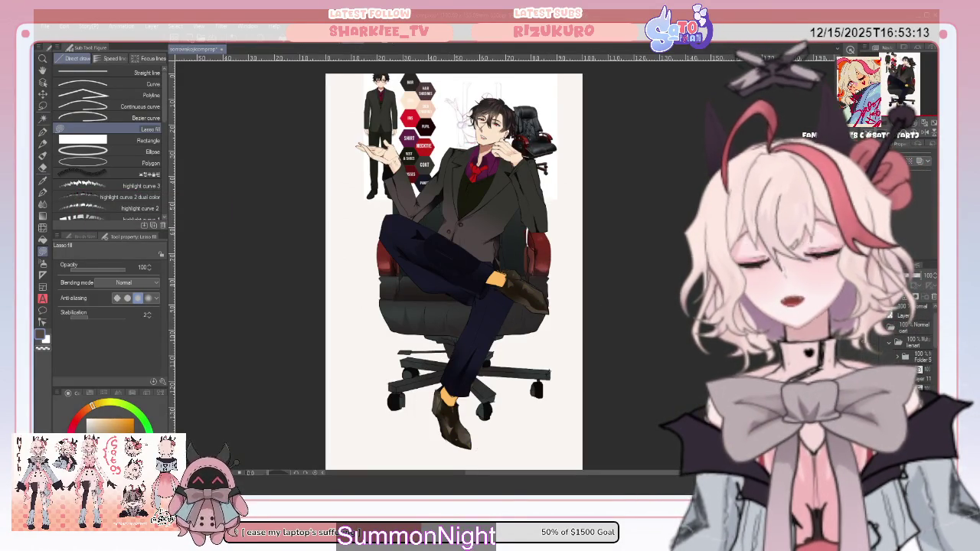
left_click_drag(483, 281, 520, 324)
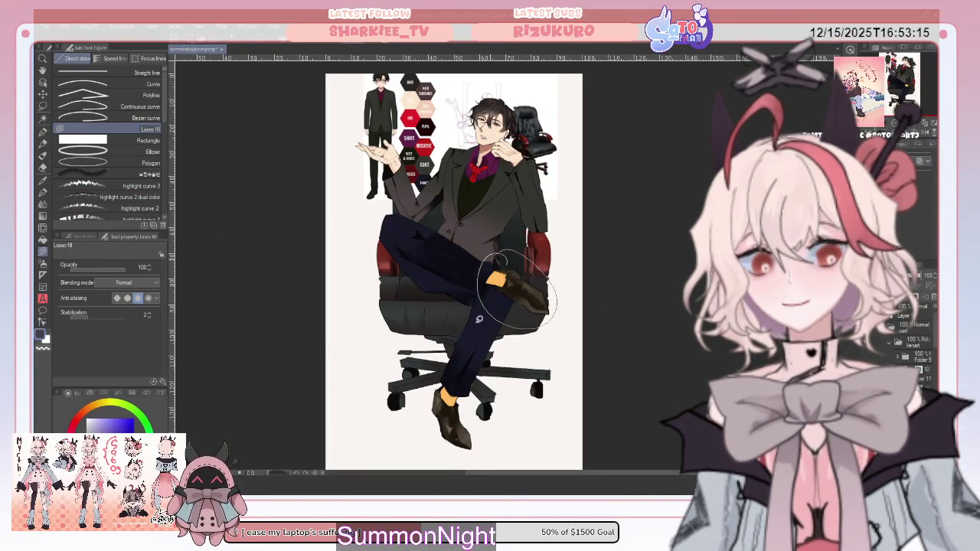
left_click_drag(460, 449, 463, 362)
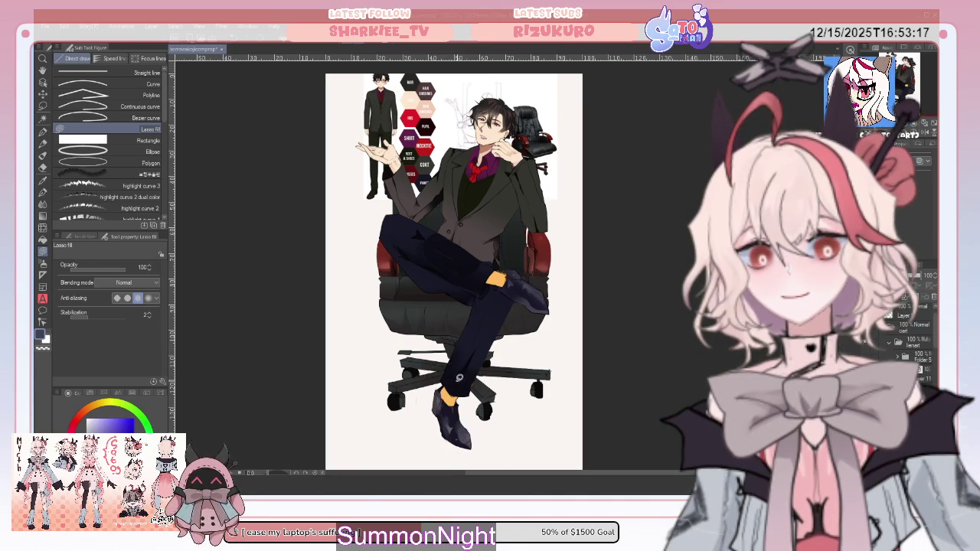
left_click_drag(460, 358, 499, 379)
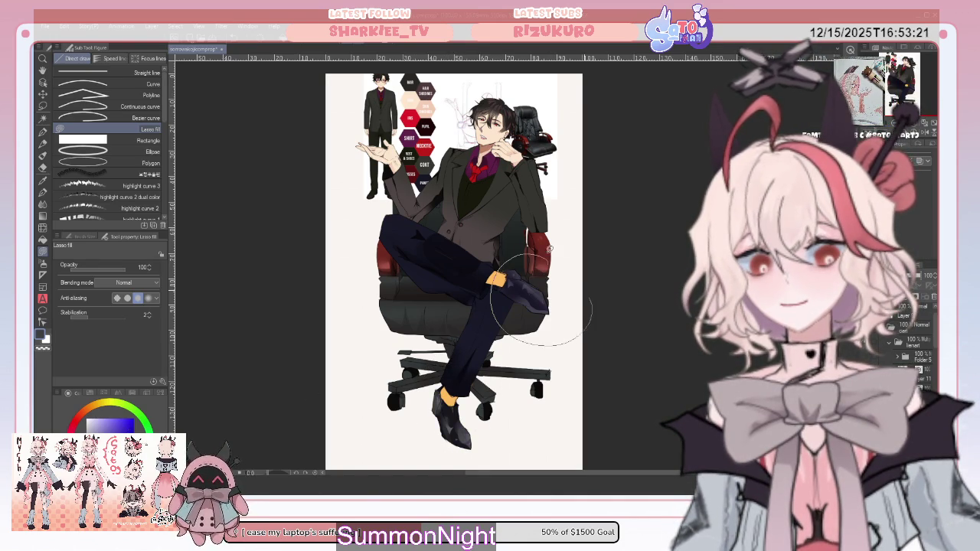
left_click_drag(549, 260, 546, 258)
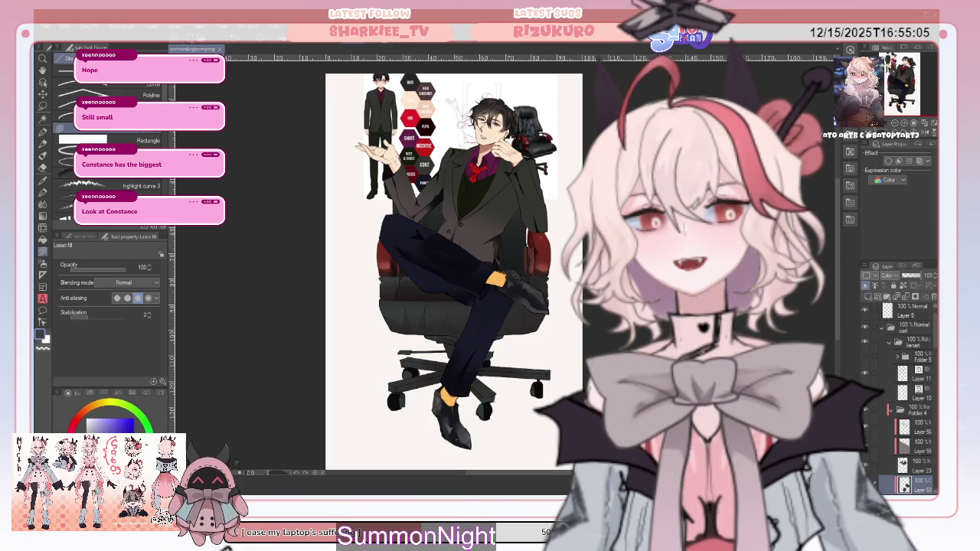
- Confirm a new blank Illustration canvas with an empty Layer 1
key("Return")
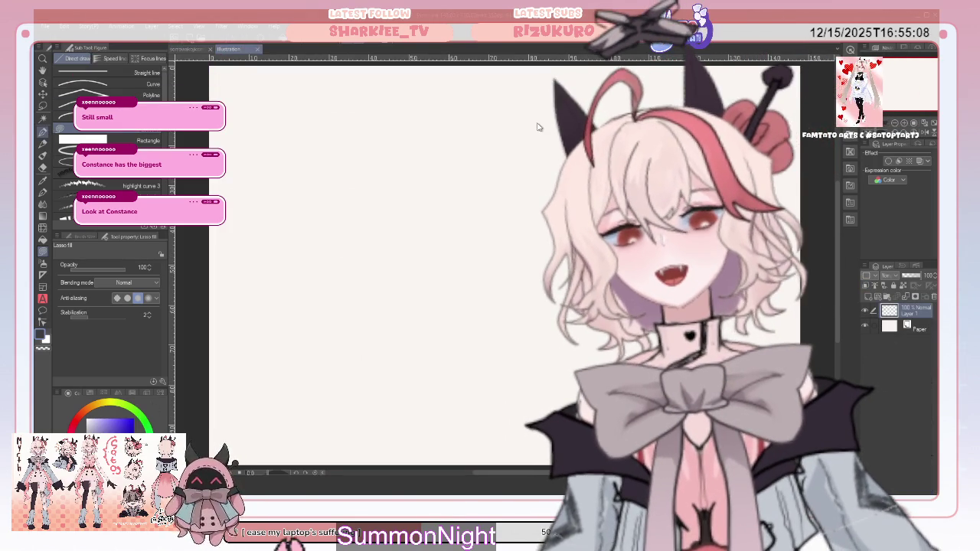
- Draw the head circle with the Pen, undoing two false starts
key("p")
left_click_drag(485, 155, 438, 223)
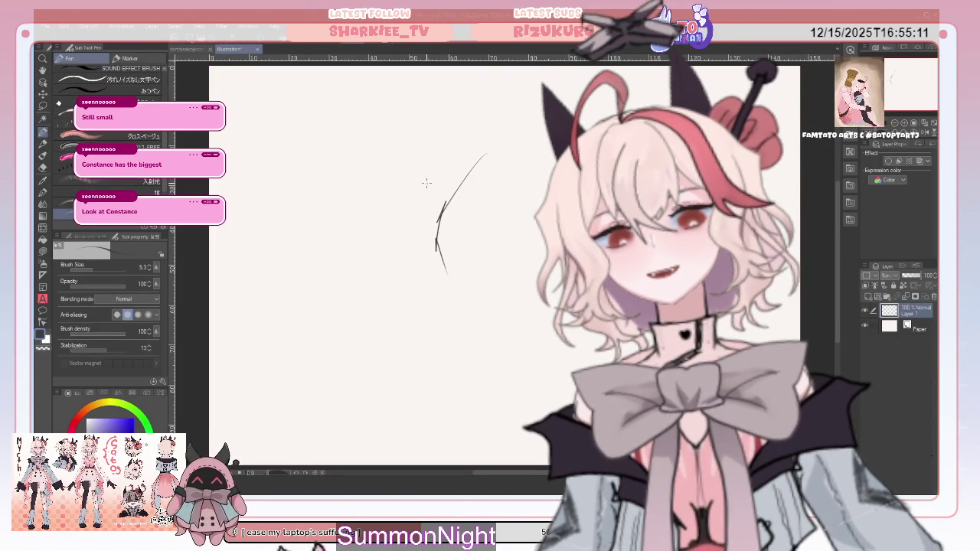
key("ctrl+z")
left_click_drag(511, 139, 517, 141)
key("ctrl+z")
mouse_move(491, 113)
left_mouse_down()
mouse_move(486, 208)
mouse_move(533, 204)
left_mouse_up()
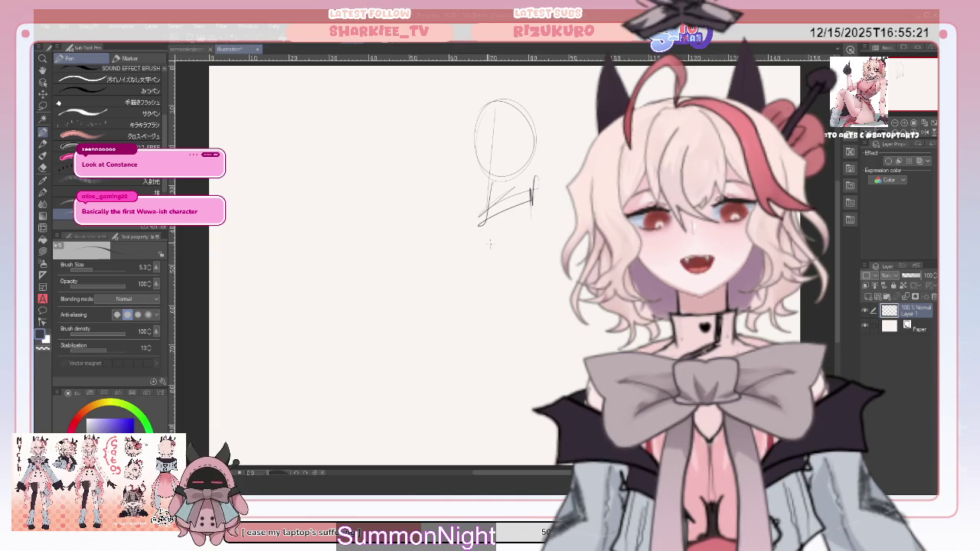
- Sketch loose torso sides, a right shoulder arc and a chest line below the head
left_click_drag(469, 243, 433, 294)
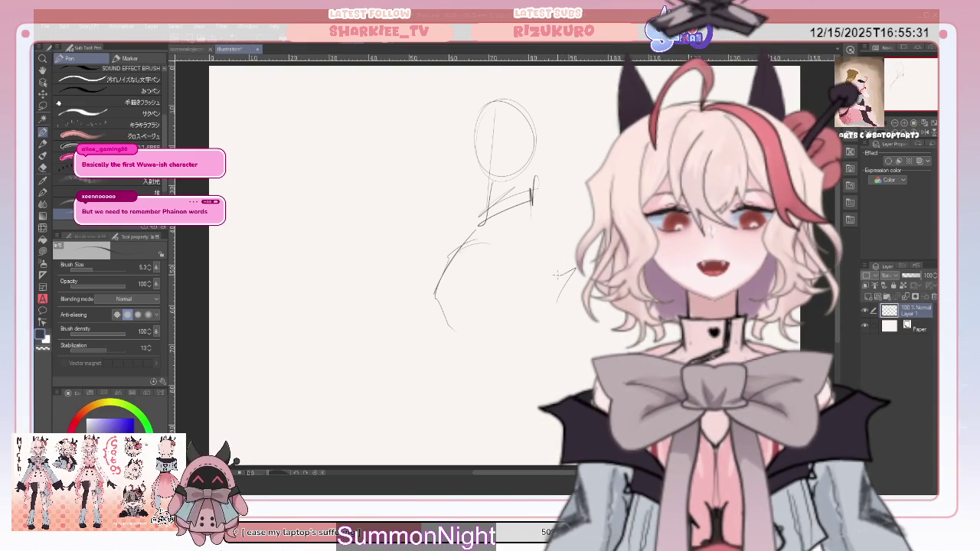
left_click_drag(556, 300, 574, 266)
mouse_move(525, 236)
left_mouse_down()
mouse_move(581, 193)
mouse_move(586, 308)
left_mouse_up()
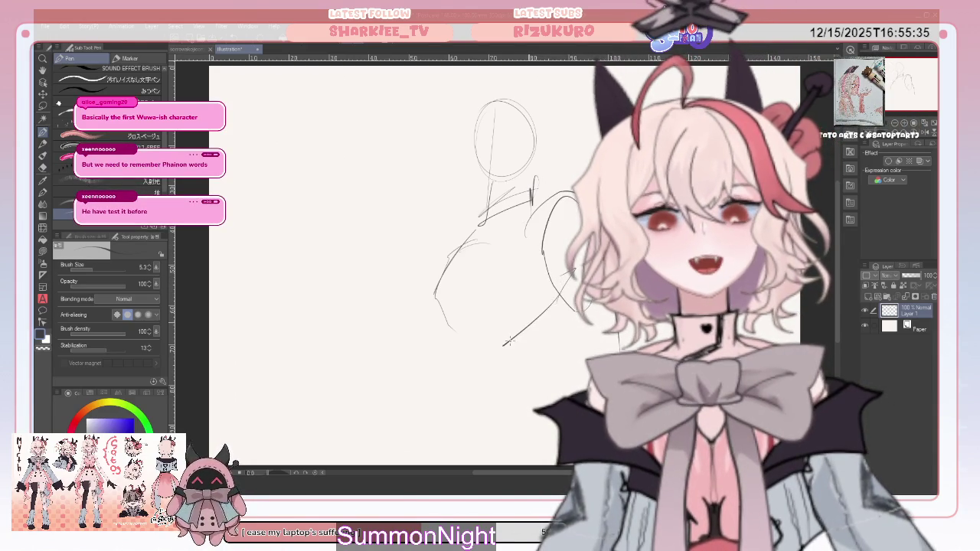
left_click_drag(508, 340, 481, 375)
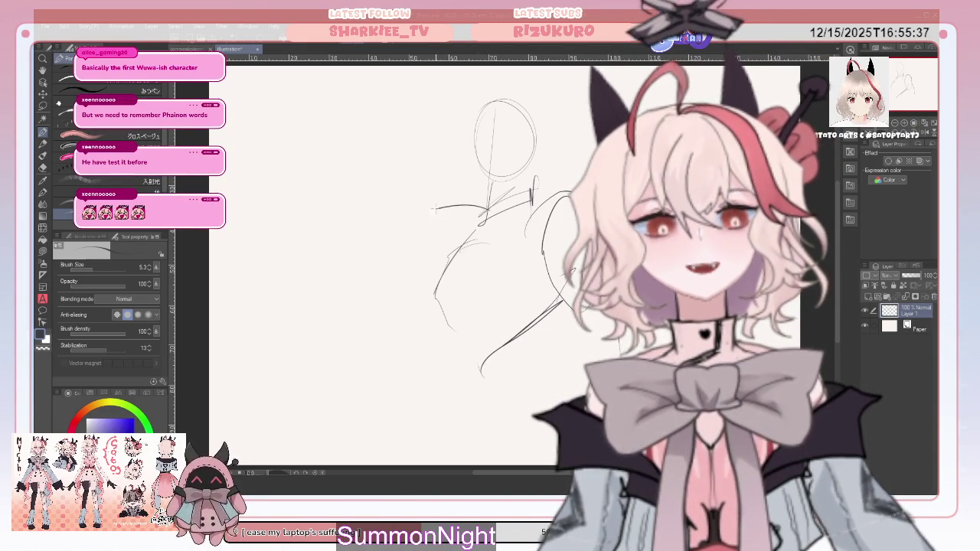
left_click_drag(413, 282, 399, 384)
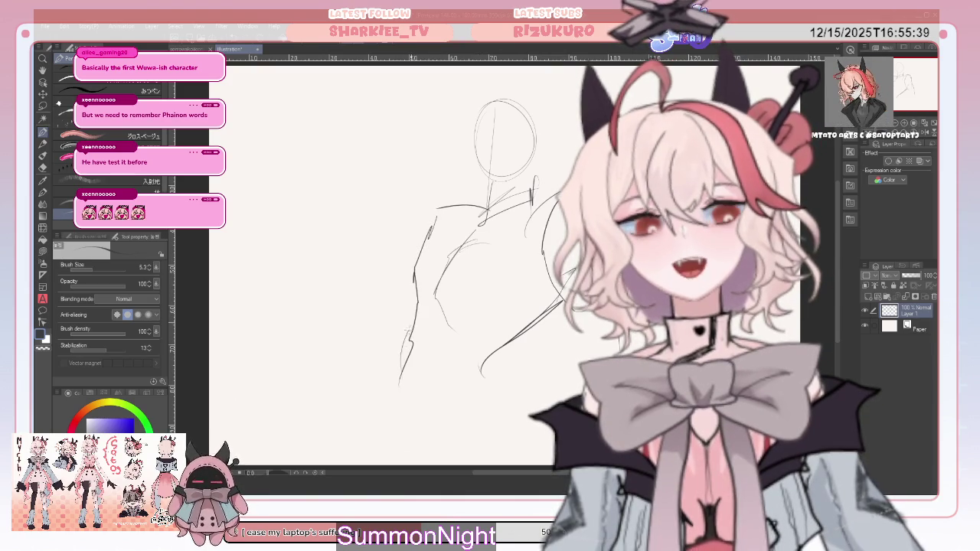
left_click_drag(513, 348, 499, 382)
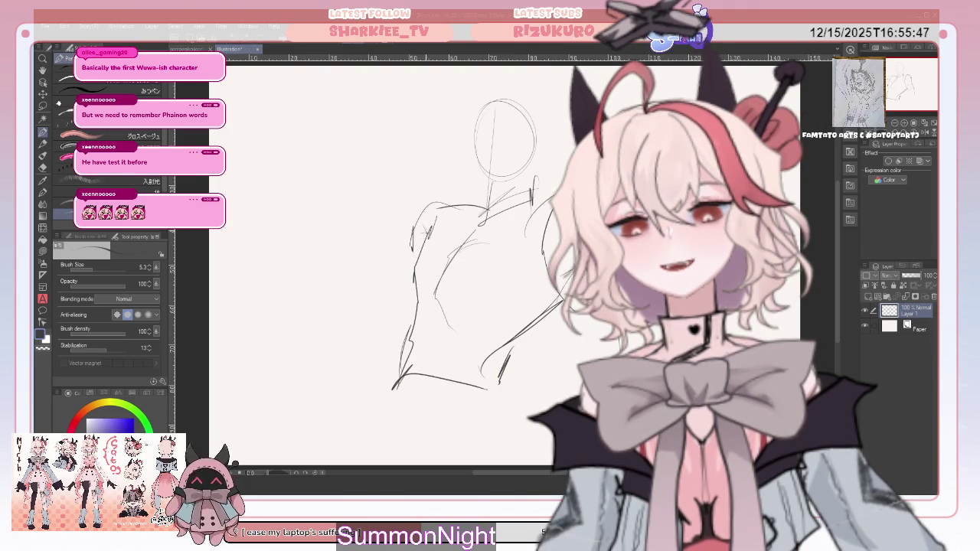
left_click_drag(427, 228, 415, 257)
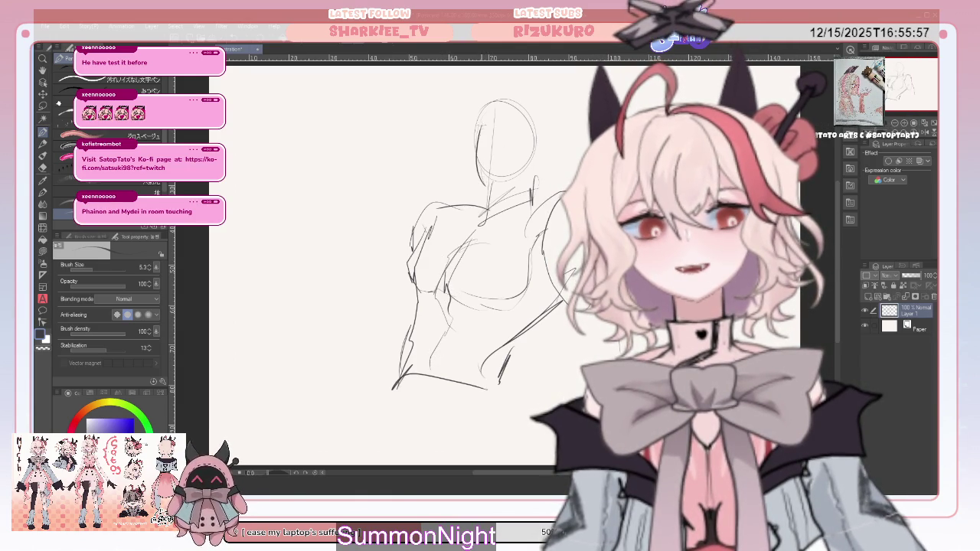
- Reshape the head's right side, add an eye line, outline the left face, and add a lower-right stroke
mouse_move(498, 109)
left_mouse_down()
mouse_move(542, 134)
mouse_move(526, 173)
left_mouse_up()
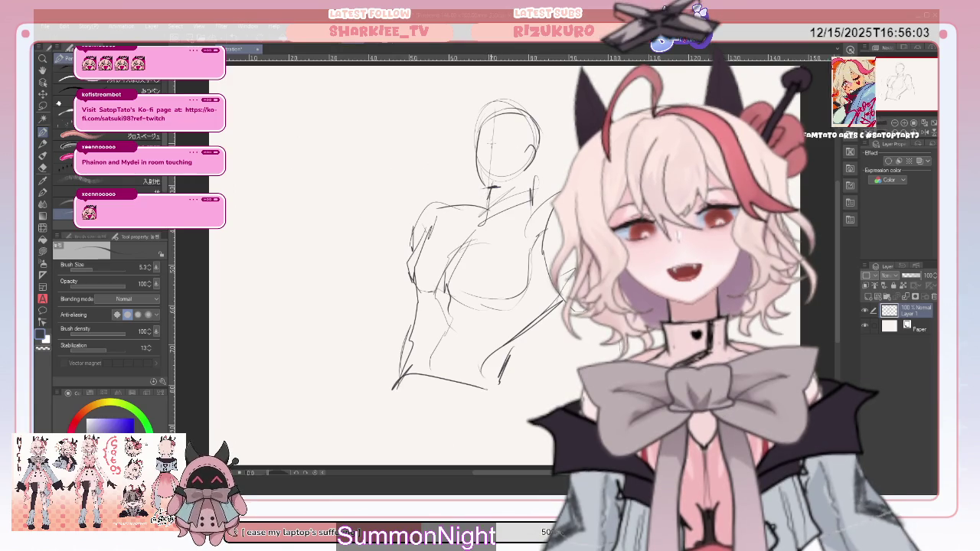
mouse_move(505, 143)
left_mouse_down()
mouse_move(523, 147)
mouse_move(519, 138)
left_mouse_up()
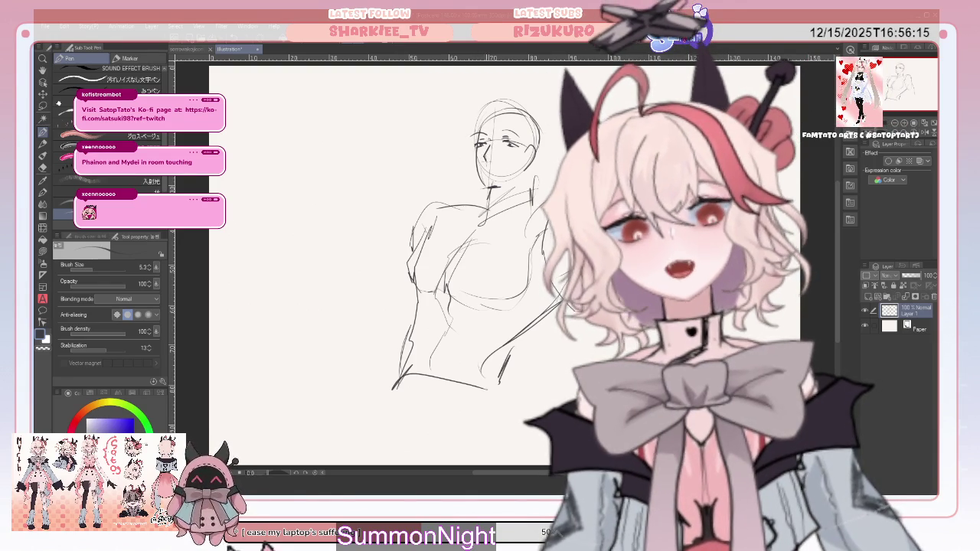
left_click_drag(476, 147, 479, 183)
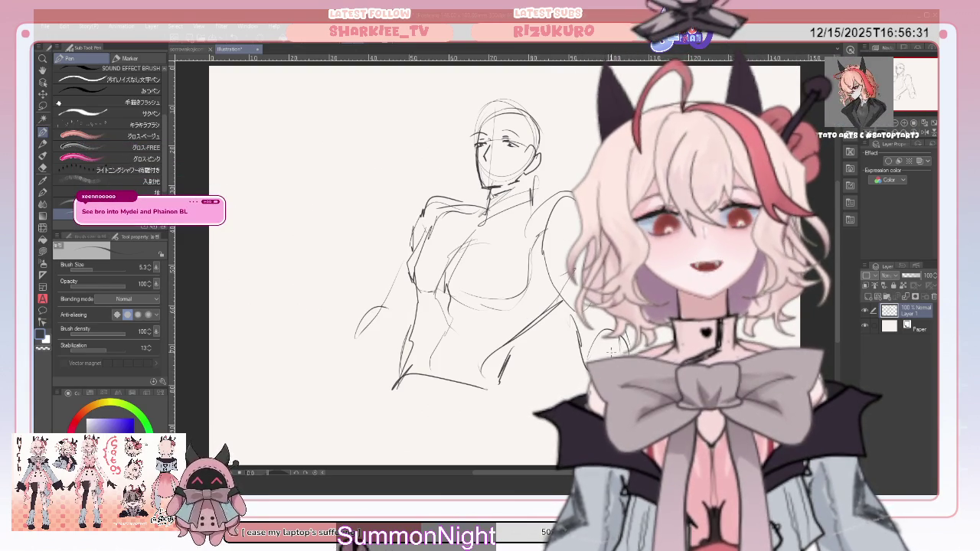
left_click_drag(499, 385, 542, 373)
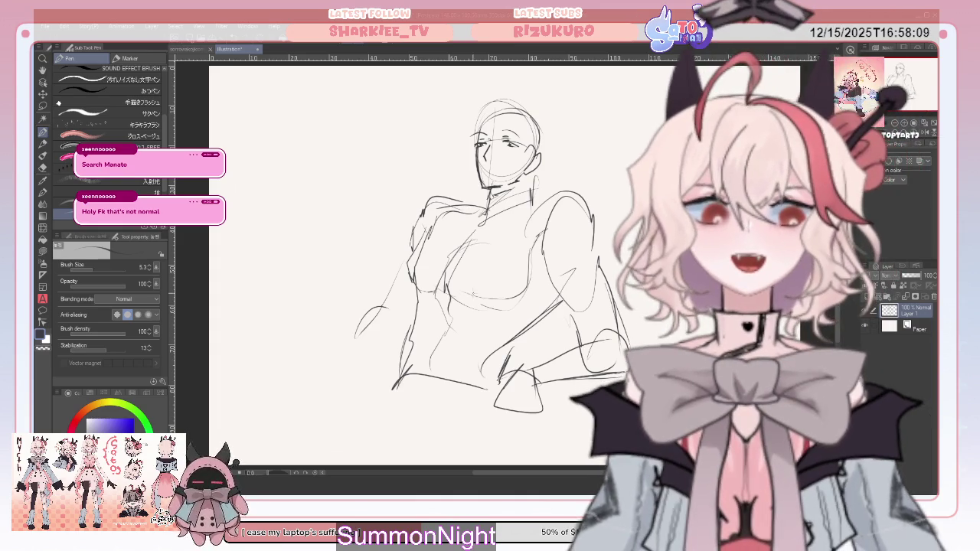
- Erase the old face, then draw an ear beside the head and extra left-side strokes with the Pen
mouse_move(398, 277)
left_mouse_down()
mouse_move(389, 332)
mouse_move(372, 355)
left_mouse_up()
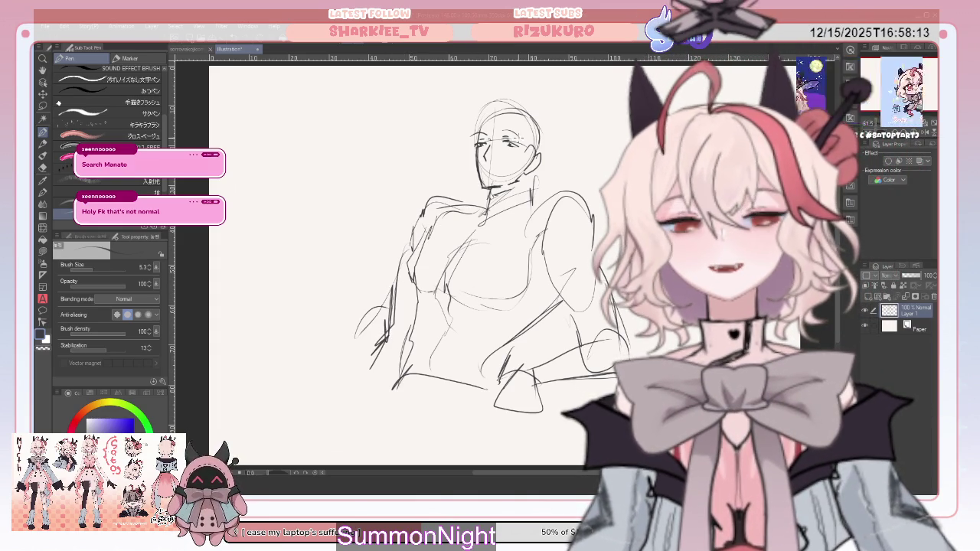
left_click(43, 168)
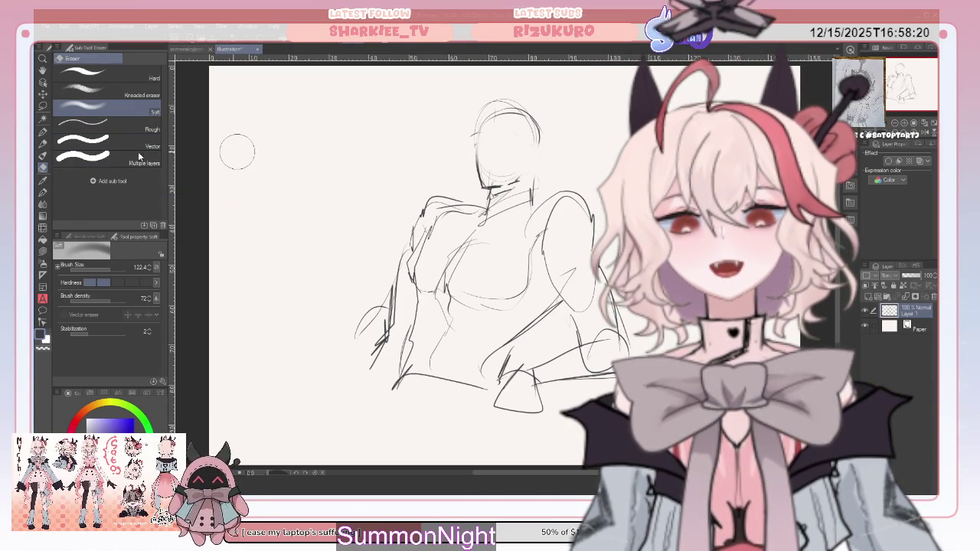
left_click(43, 132)
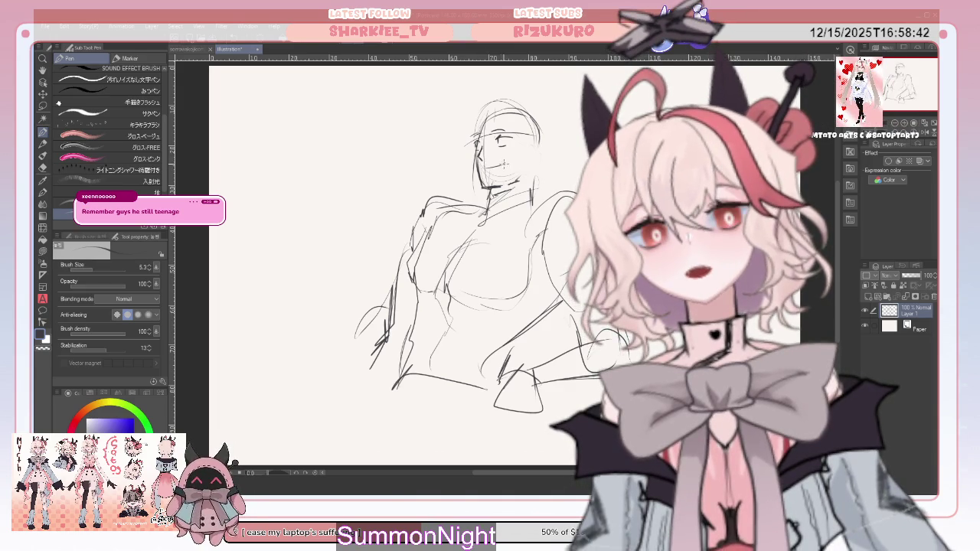
left_click_drag(535, 149, 528, 163)
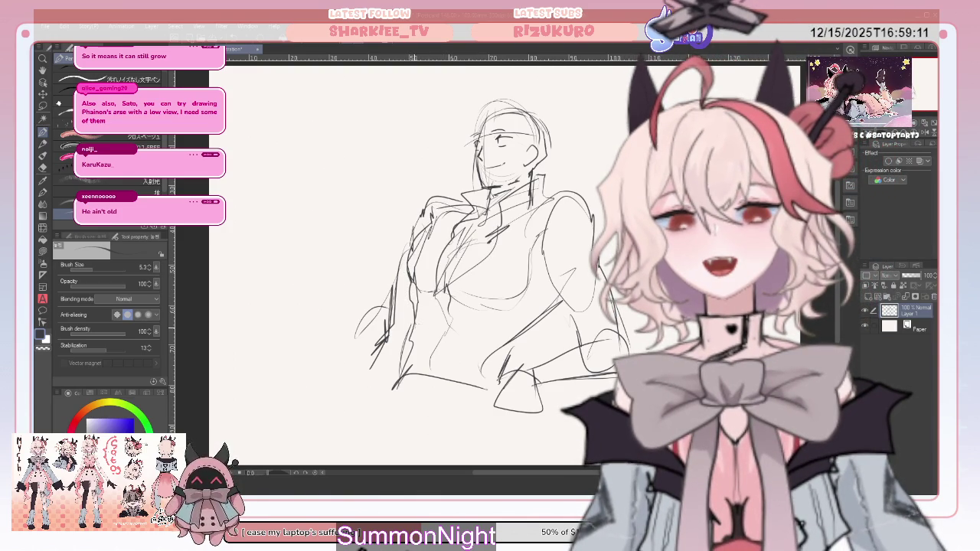
left_click_drag(371, 381, 363, 397)
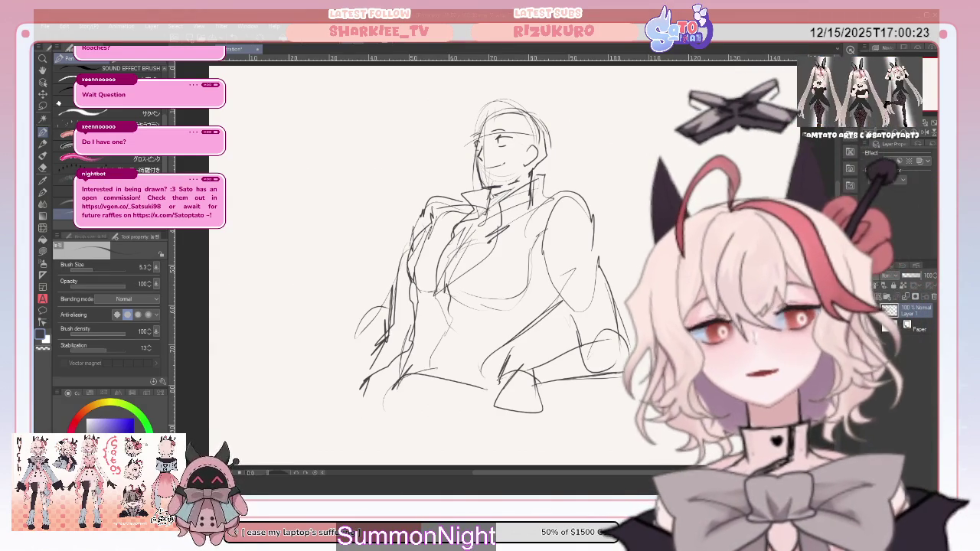
- Finish the first dashed name and write the third name in the list
mouse_move(280, 128)
left_mouse_down()
mouse_move(303, 132)
mouse_move(281, 153)
mouse_move(334, 152)
left_mouse_up()
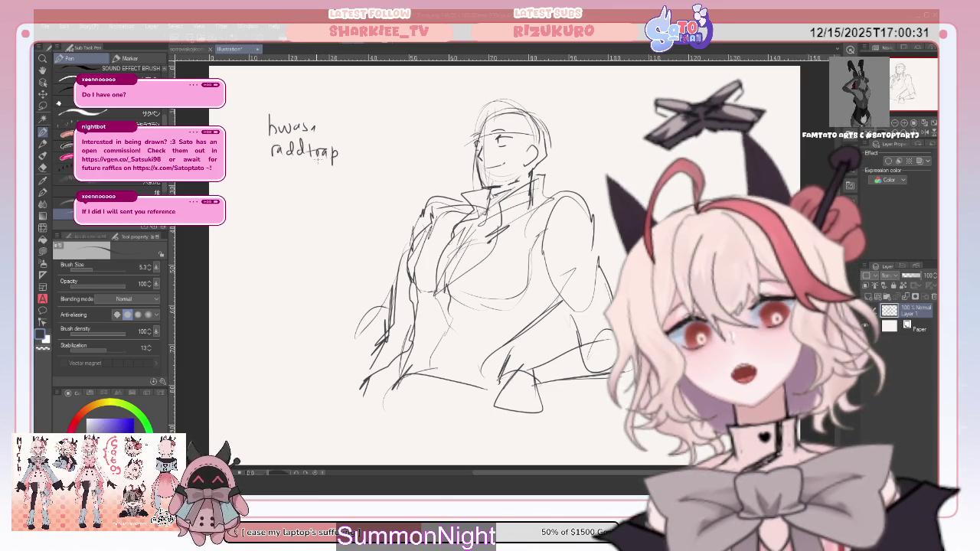
left_click_drag(250, 128, 259, 129)
left_click_drag(257, 169, 263, 178)
left_click_drag(263, 169, 257, 178)
left_click_drag(268, 175, 320, 183)
left_click_drag(327, 183, 326, 185)
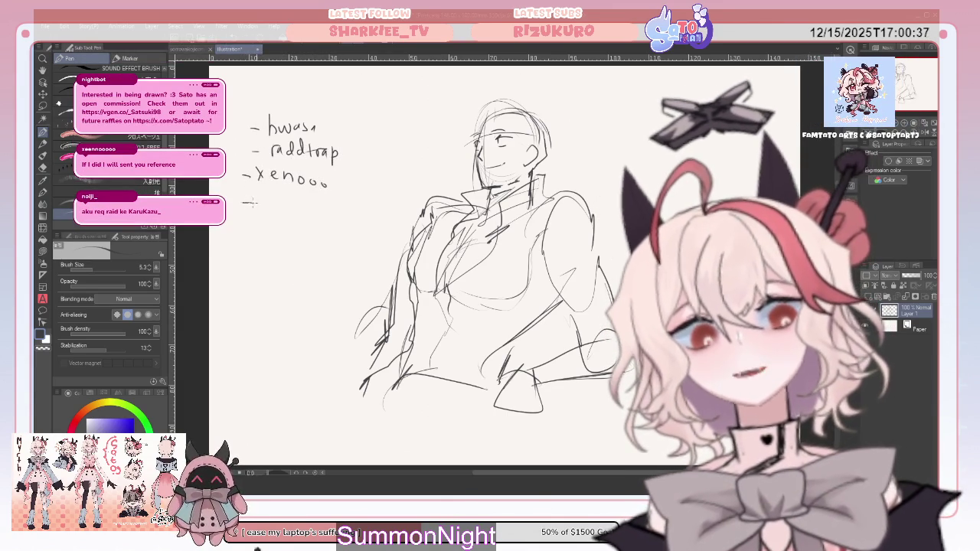
- Write the fourth and fifth dashed names, undoing a stray stroke, and start a dash below
left_click_drag(244, 202, 256, 202)
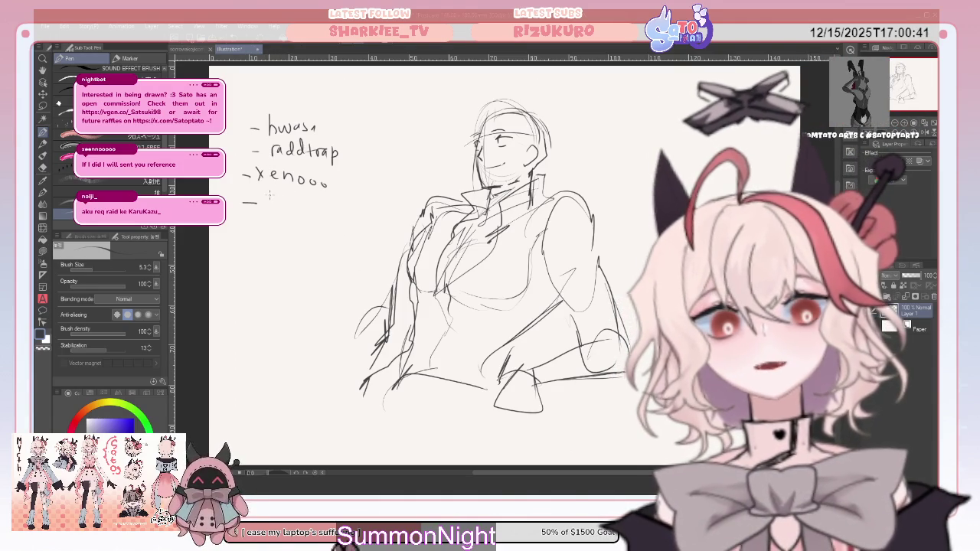
left_click_drag(269, 195, 270, 216)
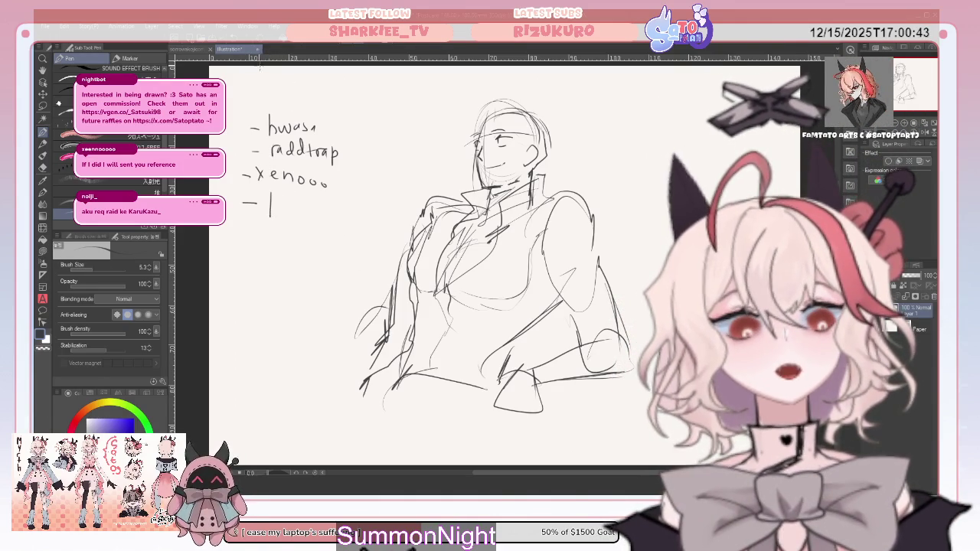
key("ctrl+z")
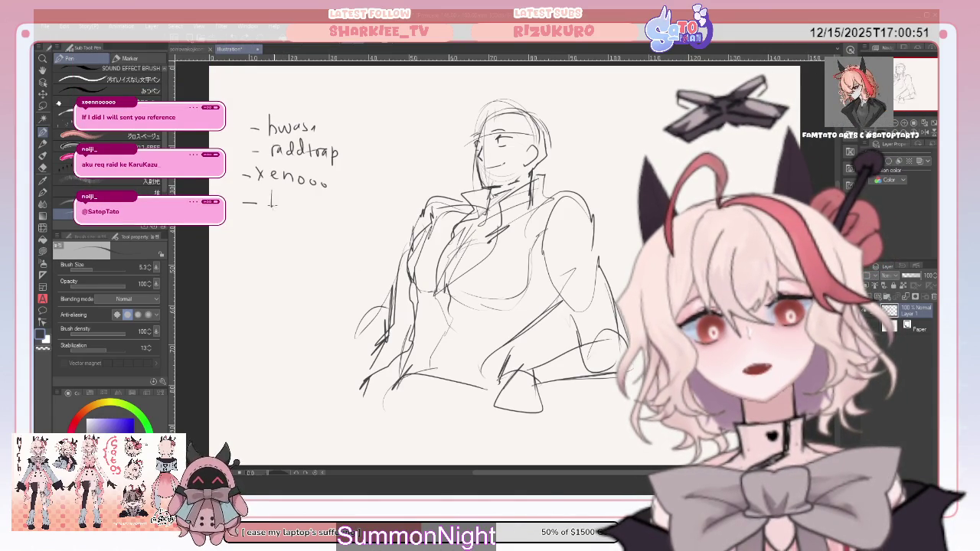
left_click_drag(285, 197, 305, 205)
left_click_drag(250, 227, 291, 231)
mouse_move(300, 223)
left_mouse_down()
mouse_move(299, 237)
mouse_move(310, 233)
left_mouse_up()
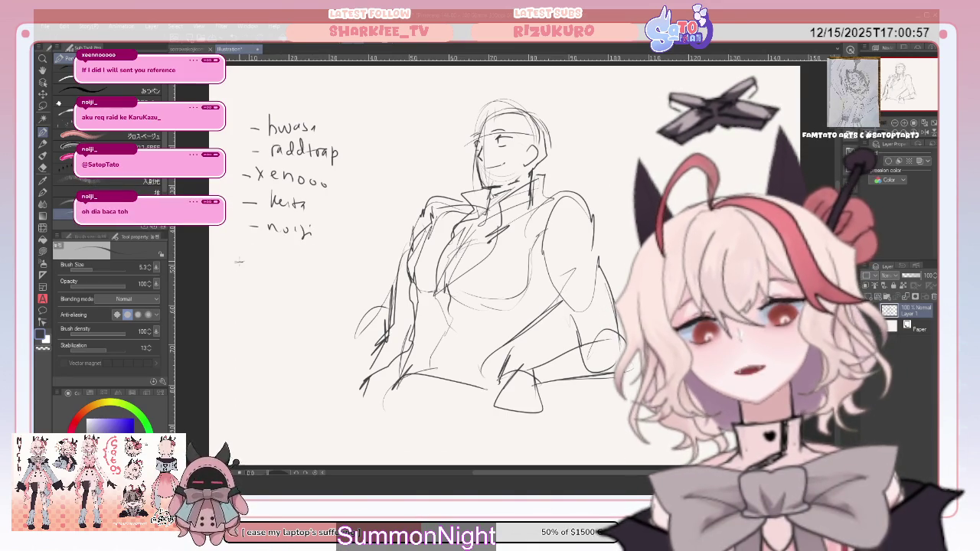
left_click_drag(235, 262, 243, 262)
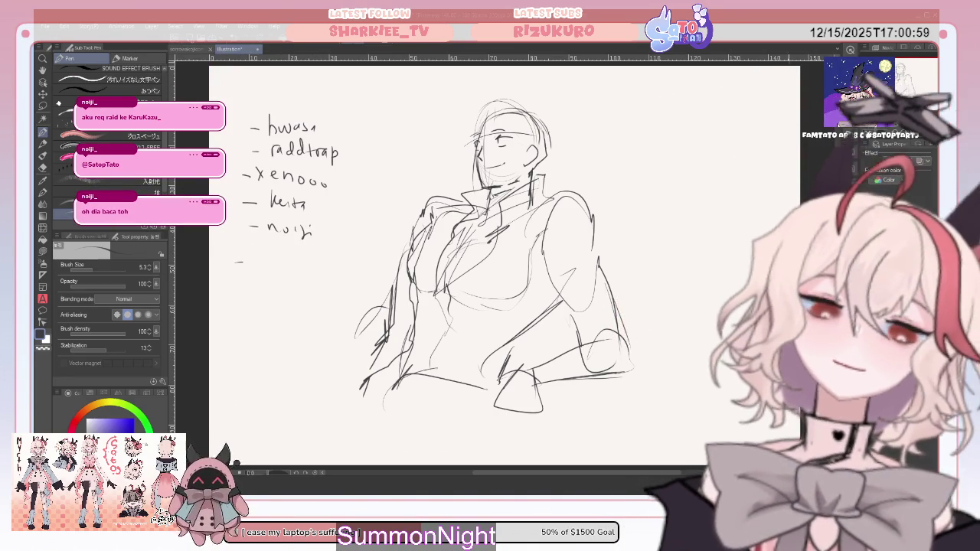